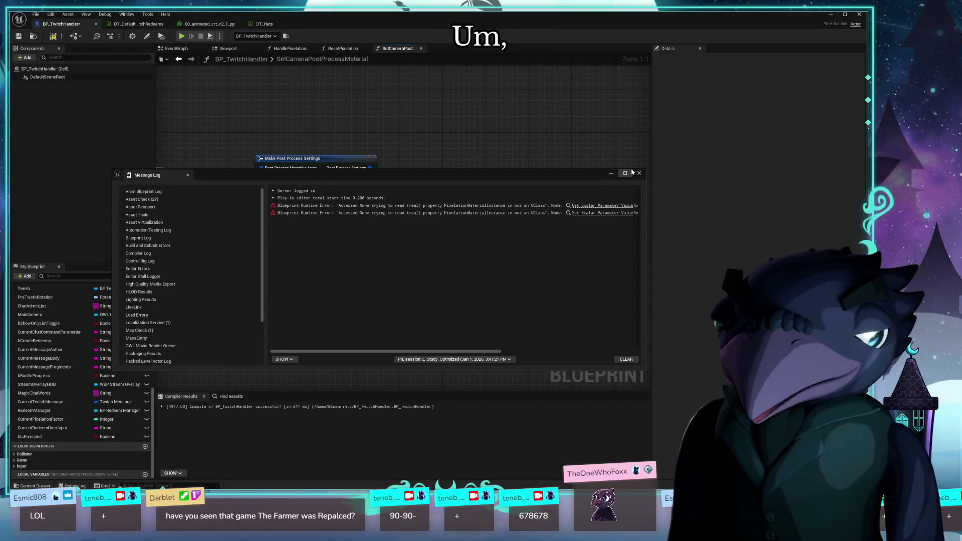
Close the Message Log, delete the stray reroute node, and drag a new connection from Post Process Settings
click(639, 174)
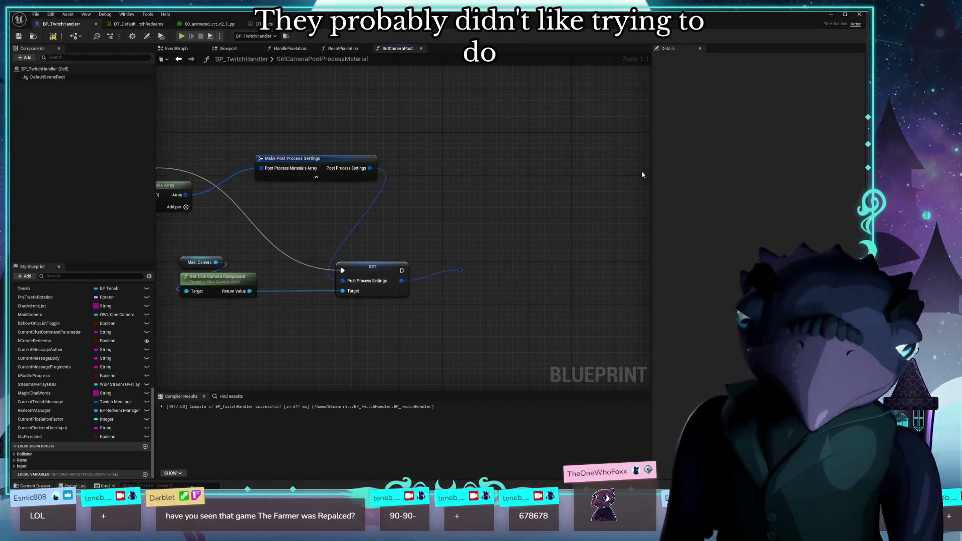
drag(526, 247, 453, 287)
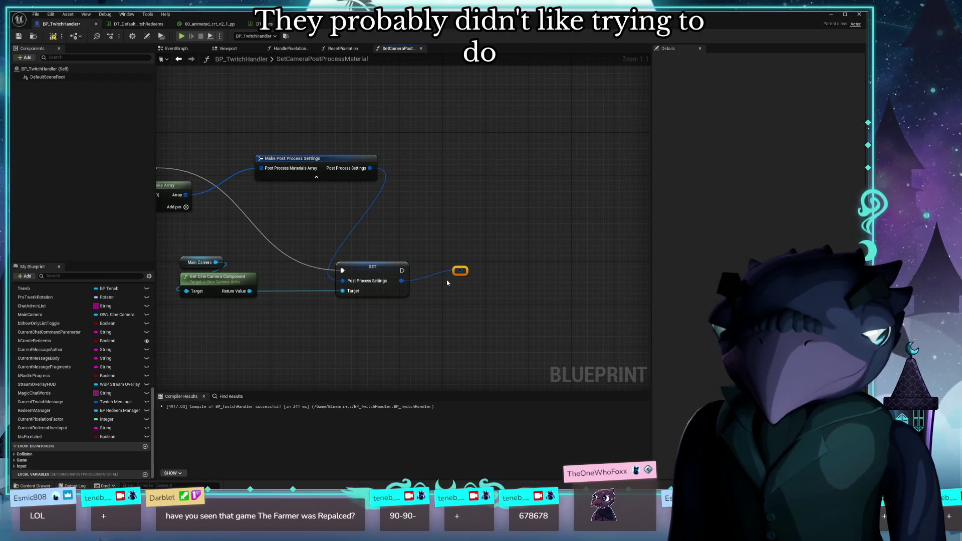
key(Delete)
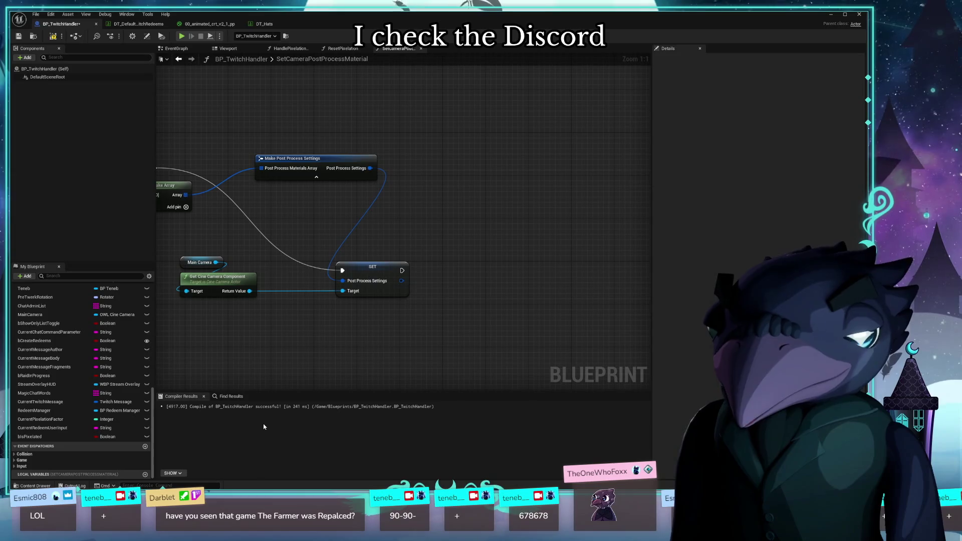
drag(403, 281, 423, 289)
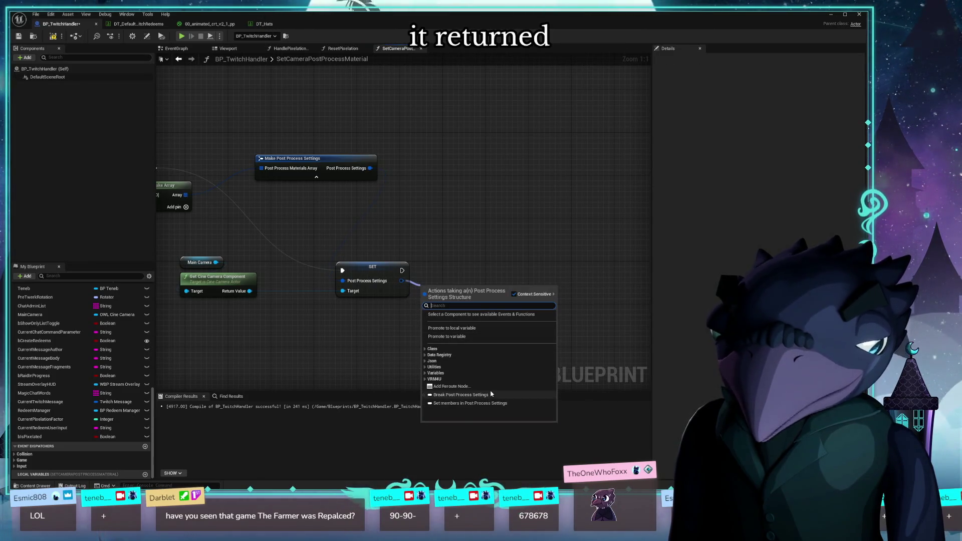
Add a Break Post Process Settings node, expose Post Process Materials as a pin, and split it into its array
click(469, 396)
drag(505, 331, 402, 325)
drag(361, 277, 372, 266)
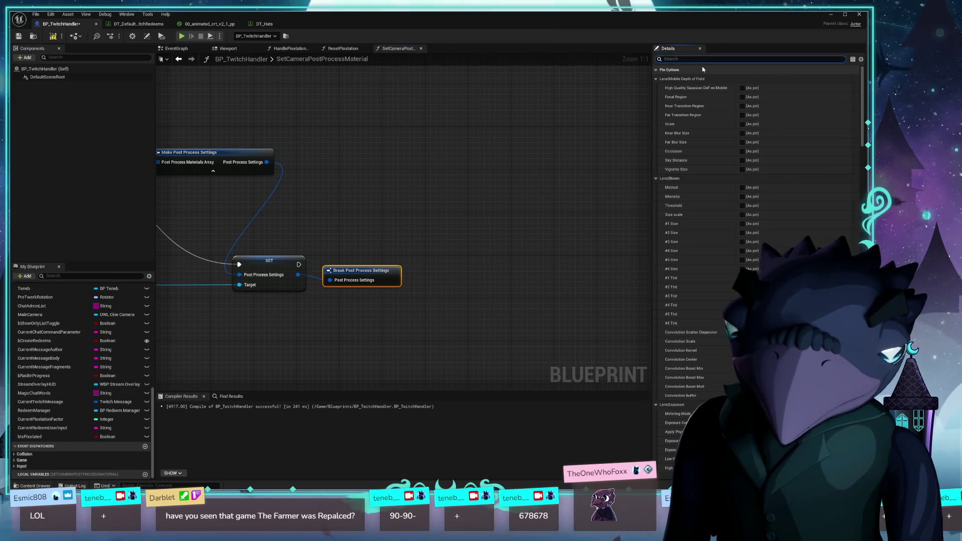
text(material)
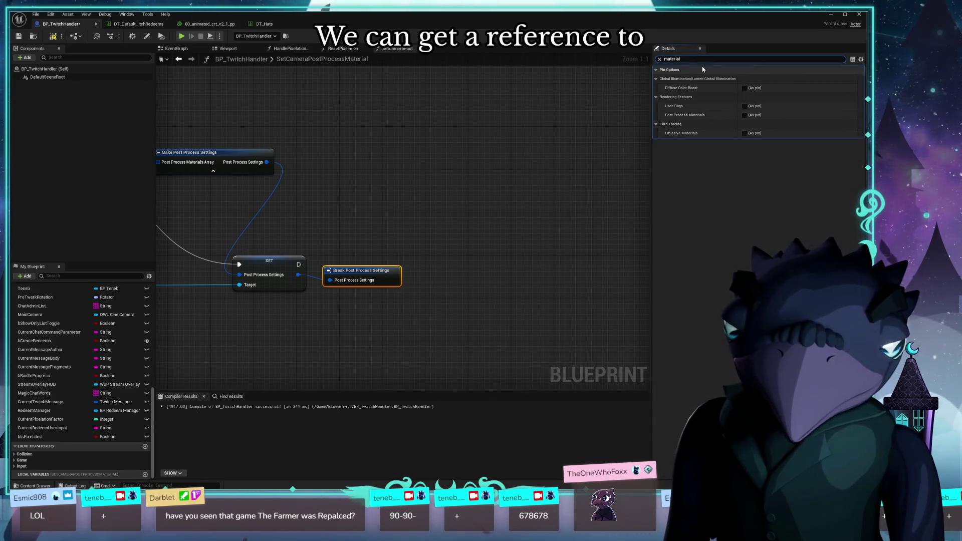
click(745, 115)
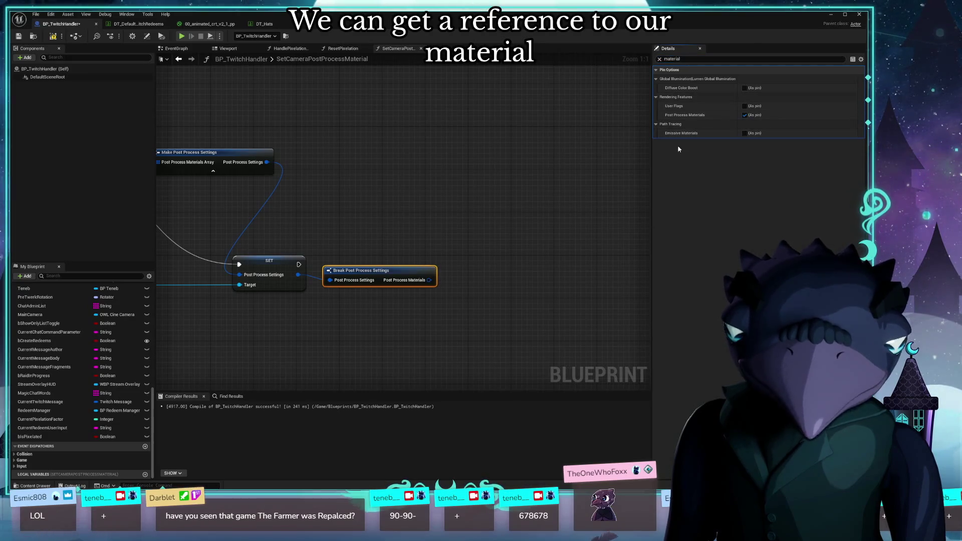
right_click(429, 280)
click(475, 314)
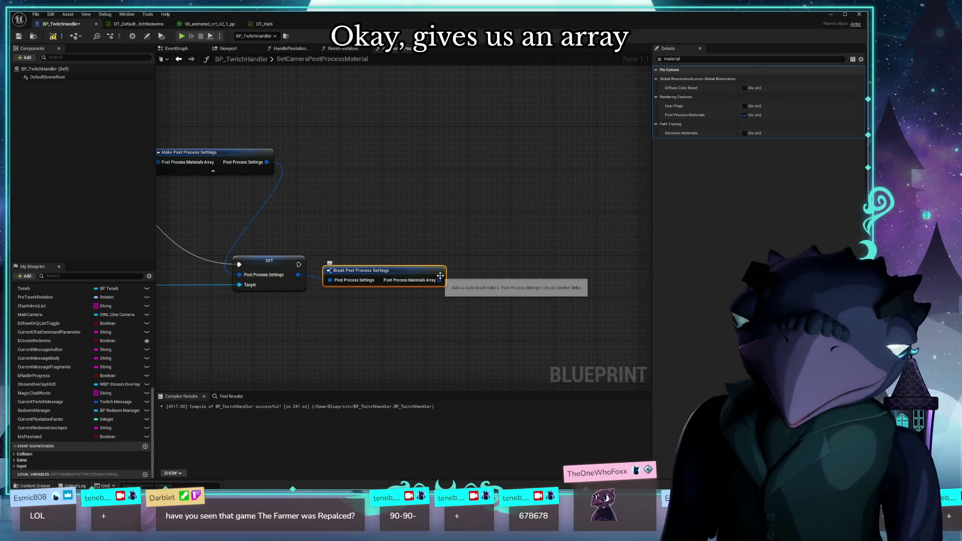
Feed the Post Process Materials Array into a new Get (a ref) node beside the Break node
mouse_move(440, 280)
mouse_down()
mouse_move(483, 315)
mouse_move(490, 301)
mouse_up()
text(get)
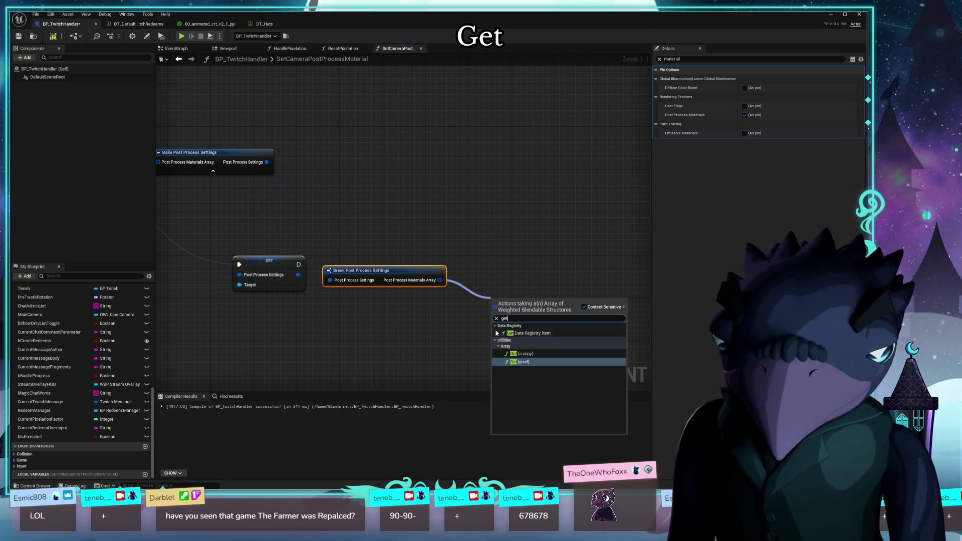
key(Return)
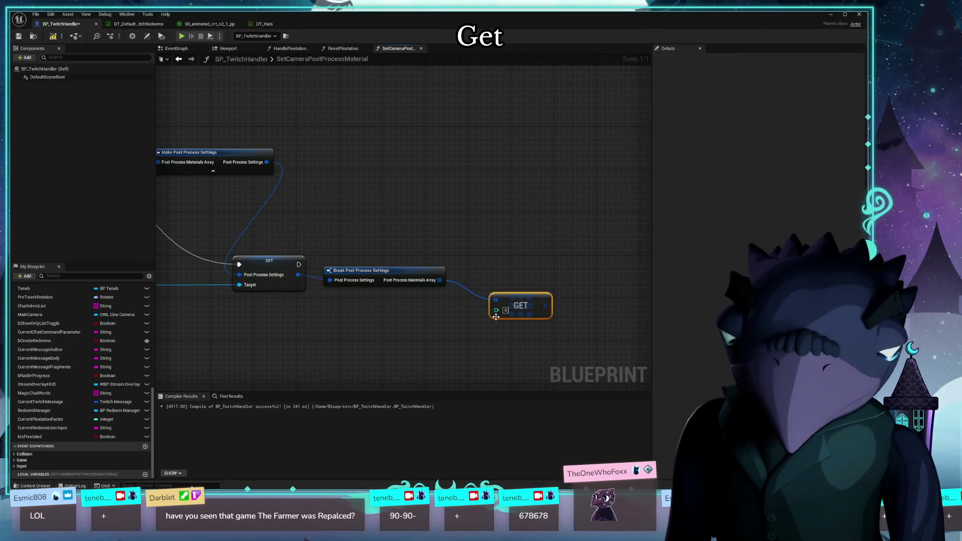
mouse_move(522, 295)
mouse_down()
mouse_move(525, 267)
mouse_move(508, 301)
mouse_up()
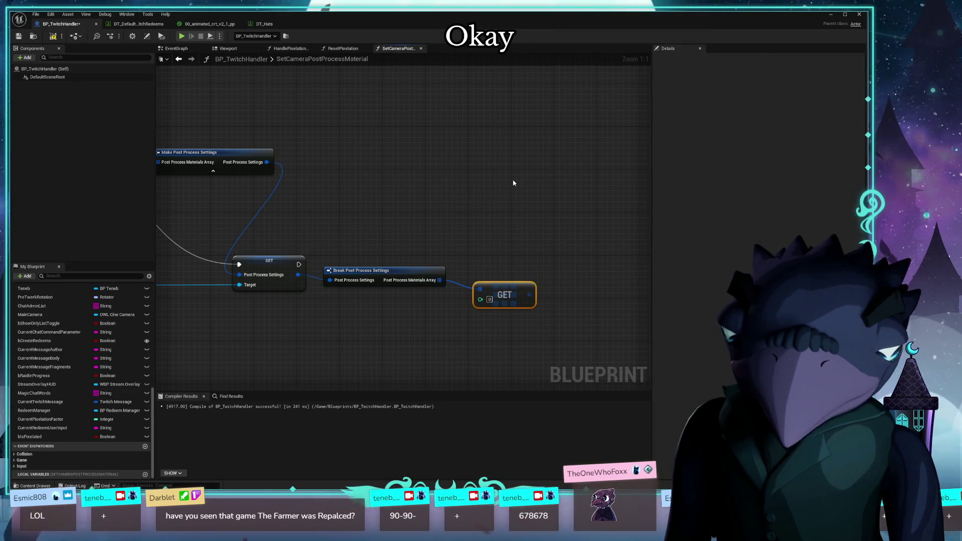
drag(305, 230, 375, 224)
scroll(564, 264, down, 3)
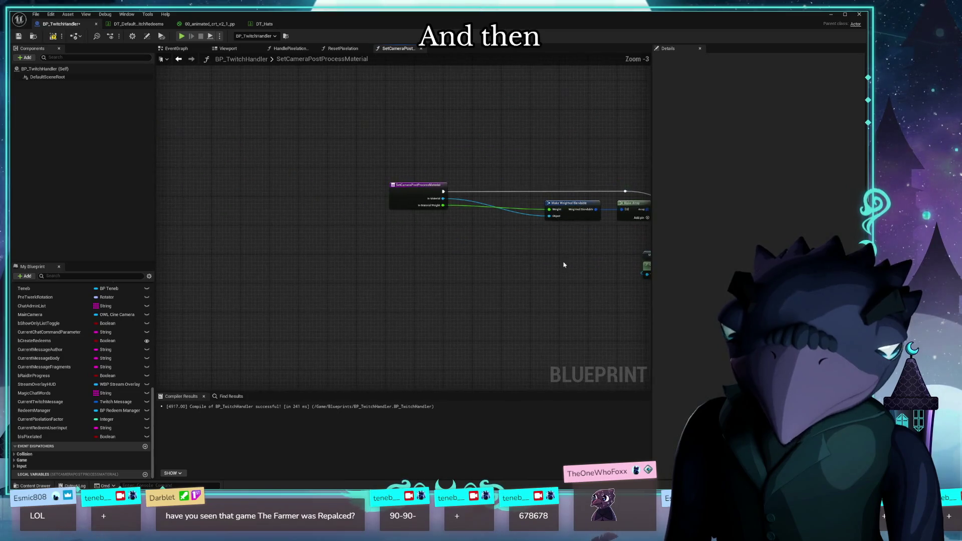
click(417, 200)
drag(500, 270, 277, 258)
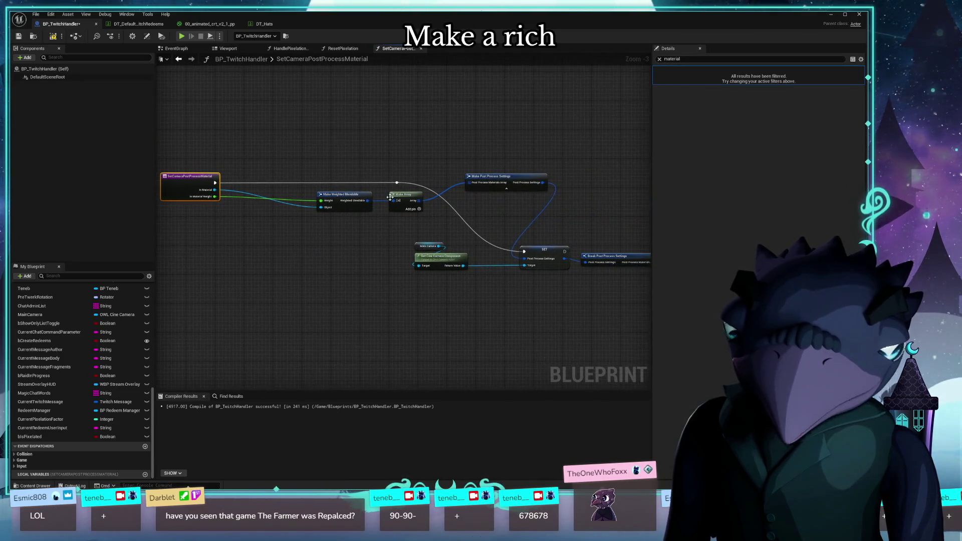
click(659, 58)
drag(564, 147, 491, 151)
drag(540, 172, 334, 182)
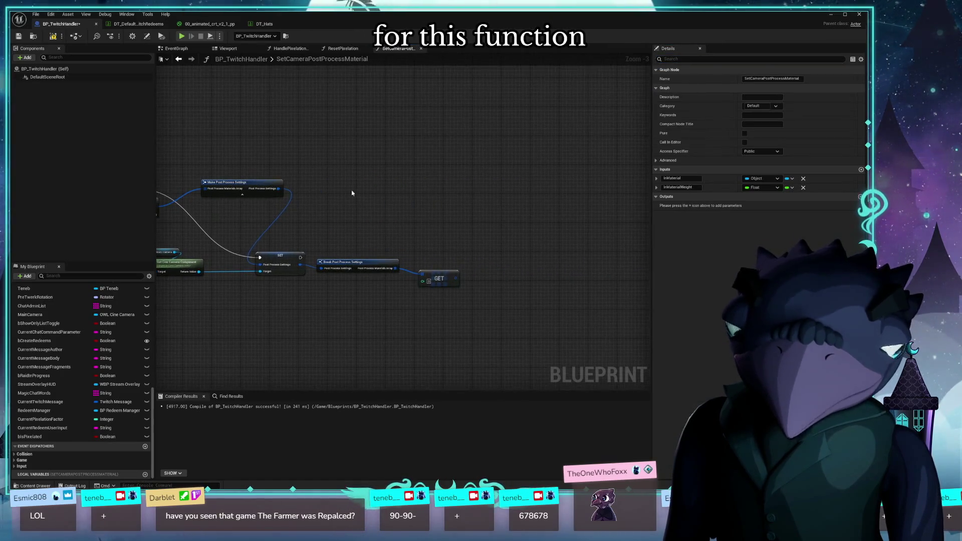
drag(443, 276, 447, 268)
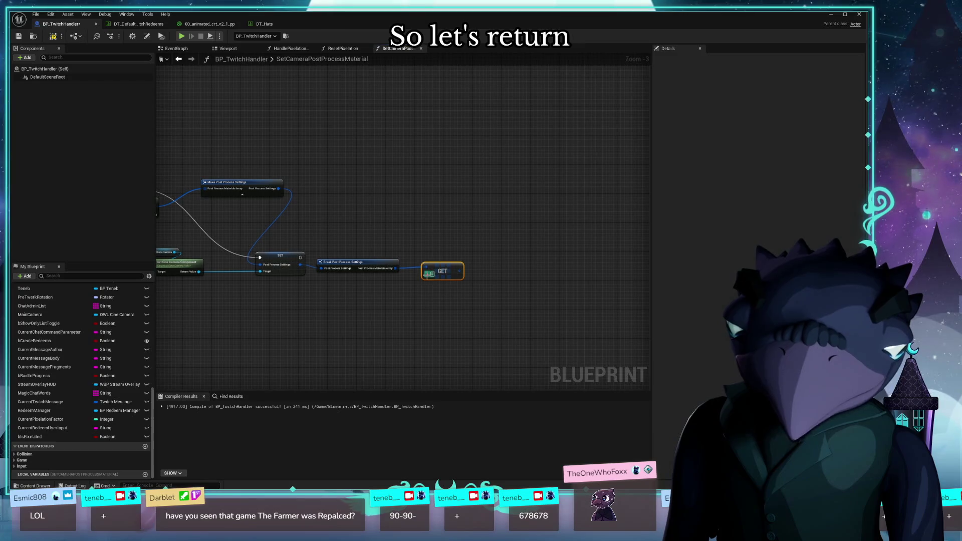
scroll(370, 290, up, 3)
drag(485, 262, 465, 290)
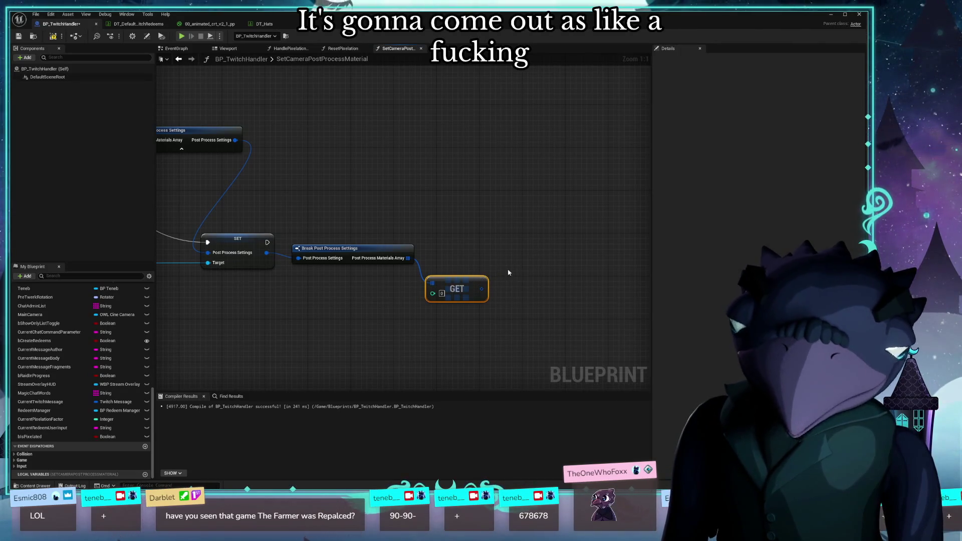
mouse_move(356, 272)
mouse_down()
mouse_move(564, 279)
mouse_move(492, 330)
mouse_move(398, 339)
mouse_move(359, 325)
mouse_up()
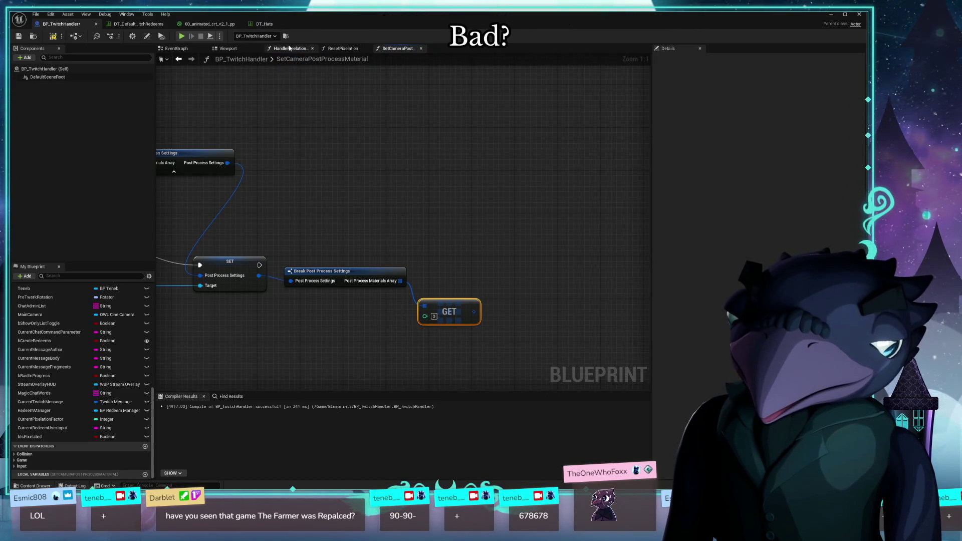
Switch to HandlePixelationRedeem and inspect the SET PixelationMaterialInstance node and its surrounding logic
click(289, 48)
scroll(444, 165, down, 2)
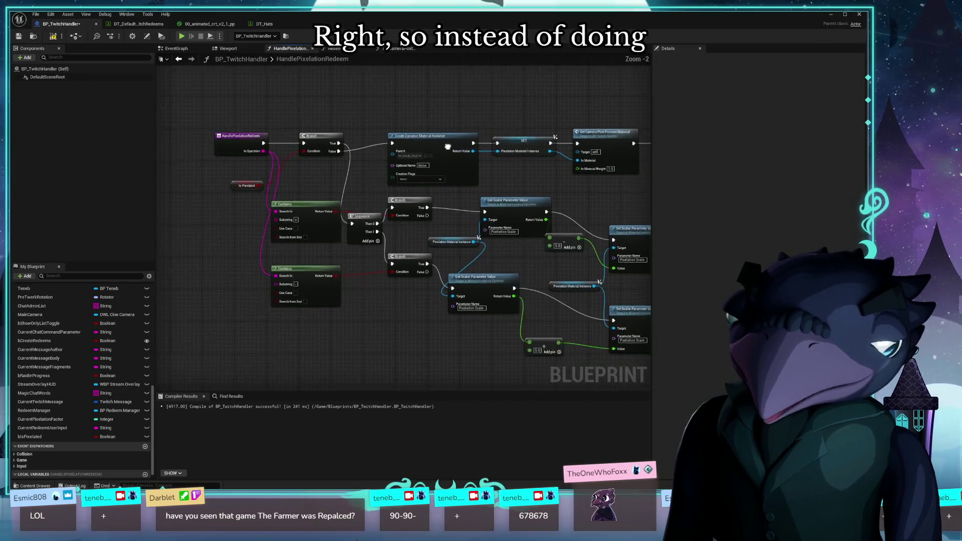
click(444, 168)
drag(414, 126, 328, 116)
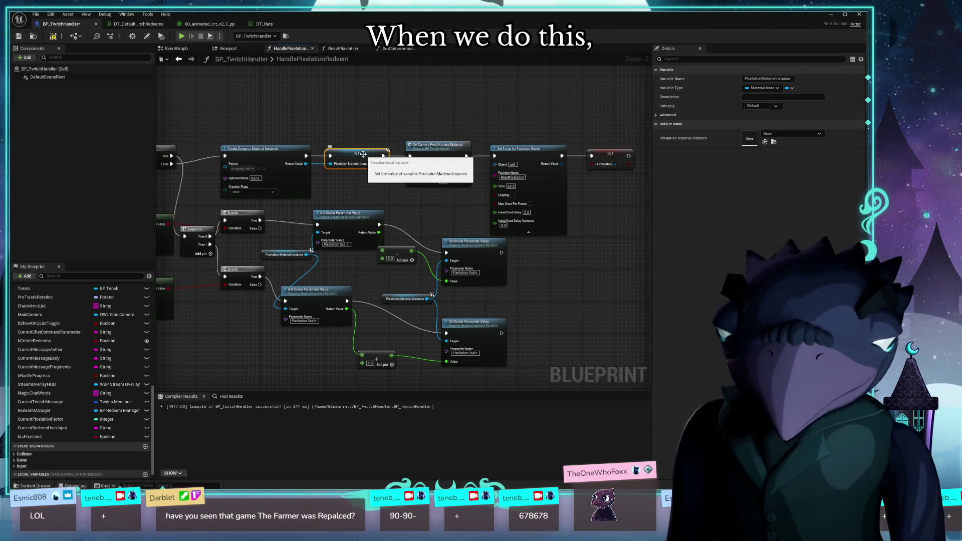
drag(353, 194, 400, 202)
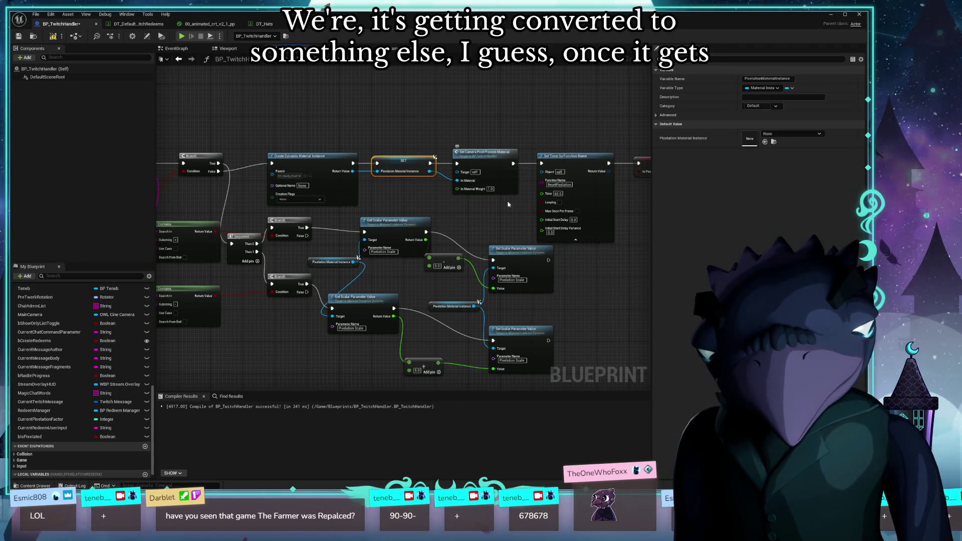
drag(505, 207, 444, 197)
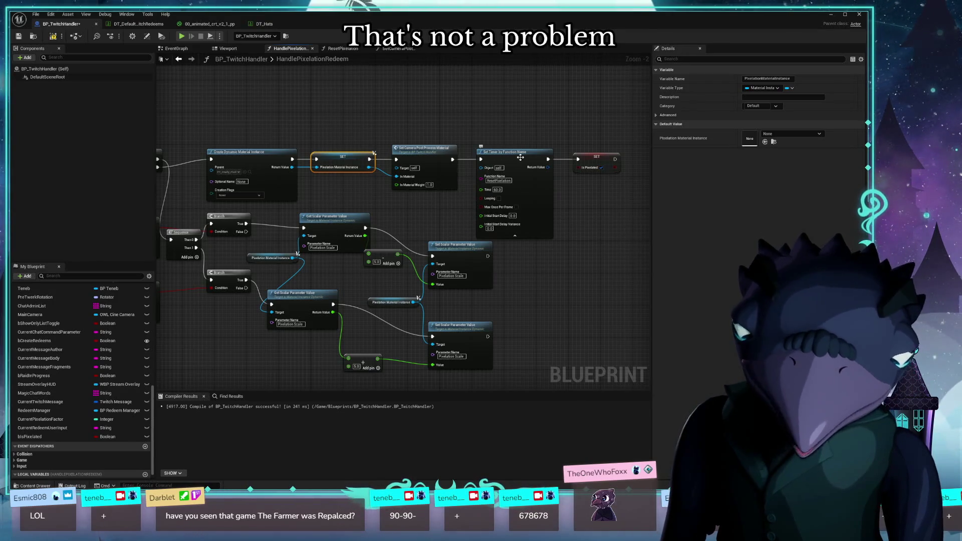
drag(521, 157, 492, 192)
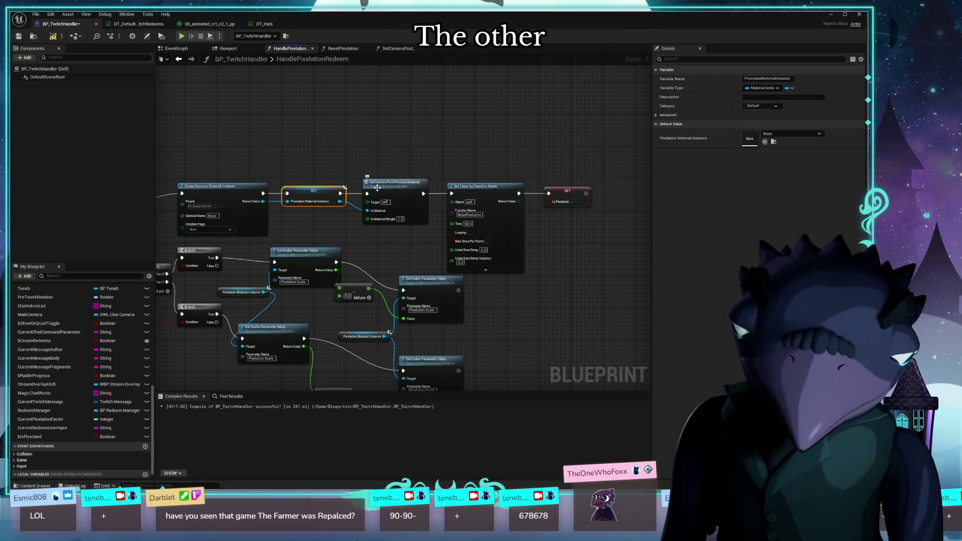
scroll(306, 219, up, 2)
Set Create Dynamic Material Instance's Creation Flags to Transient
drag(306, 220, 365, 237)
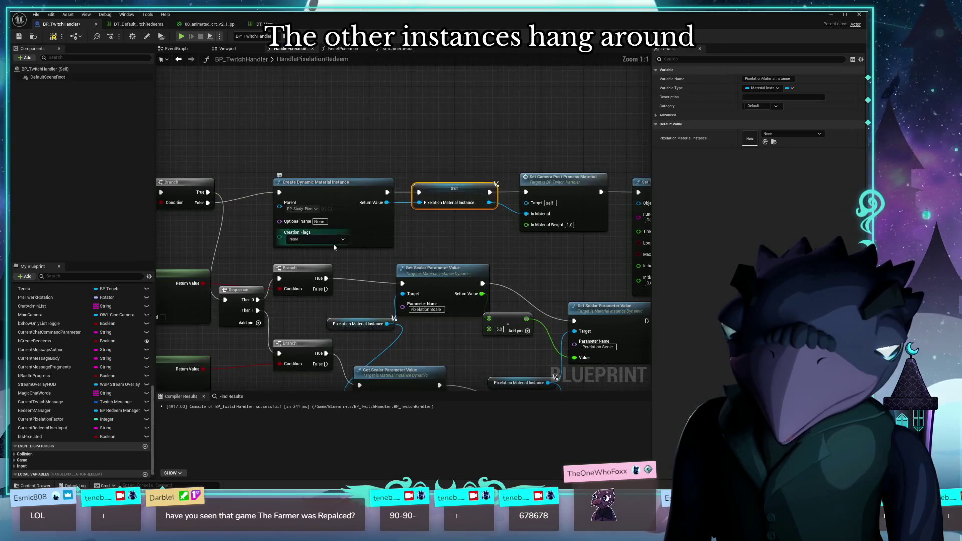
click(321, 239)
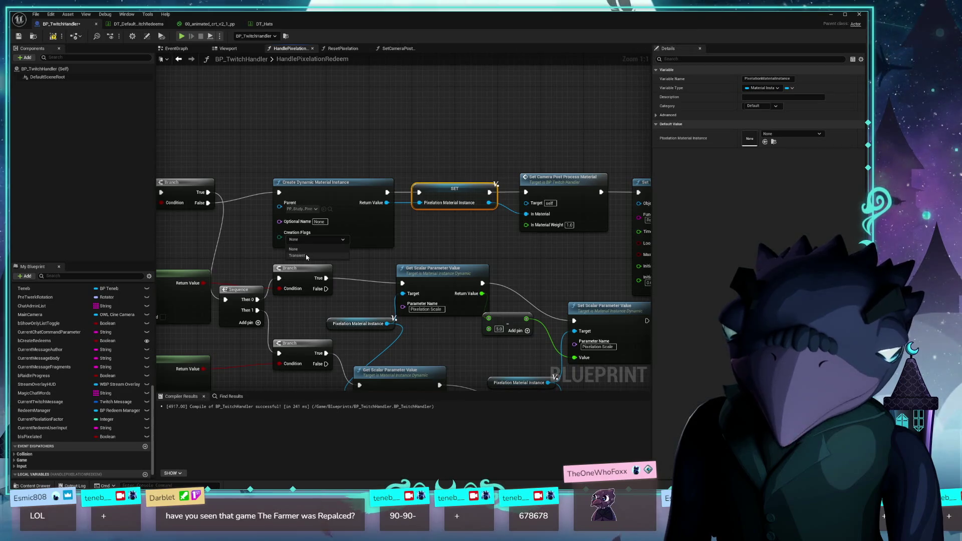
click(297, 256)
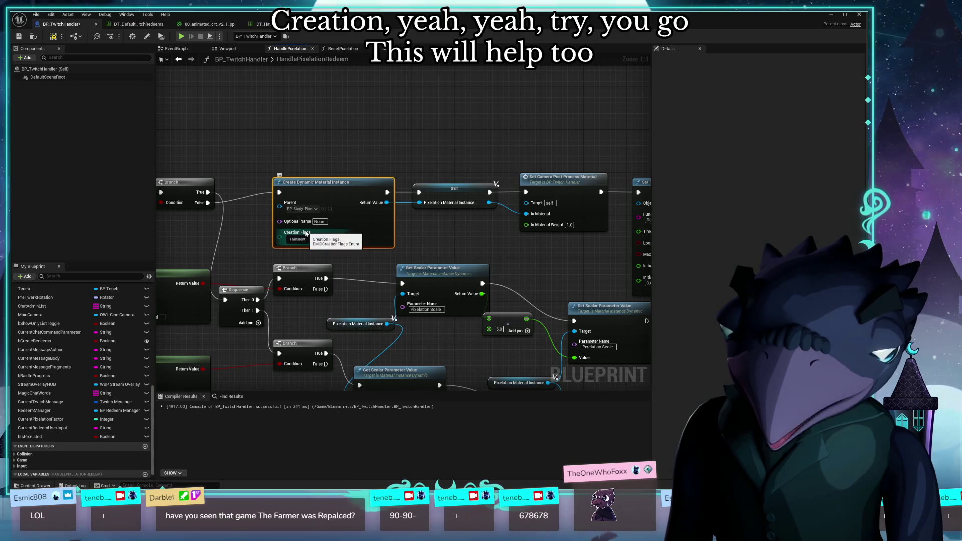
click(301, 240)
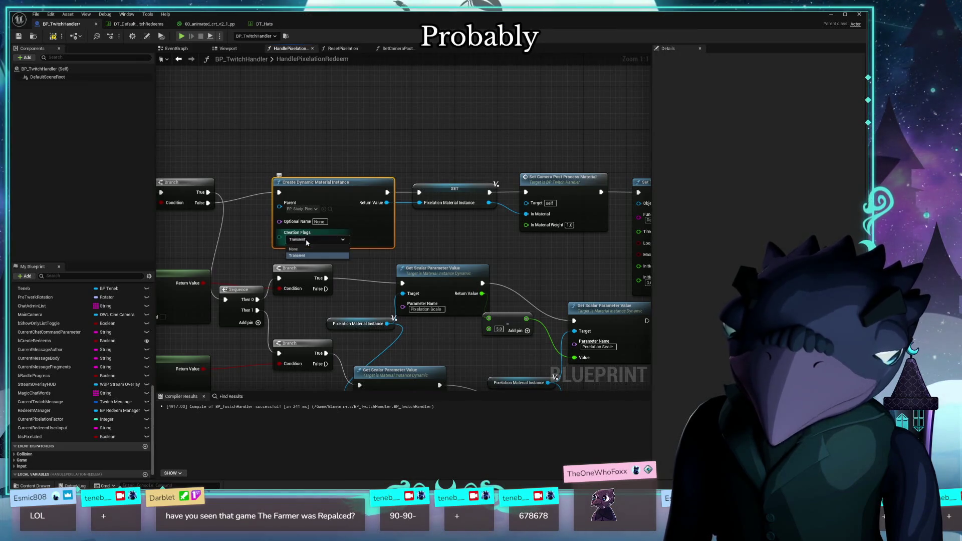
click(367, 232)
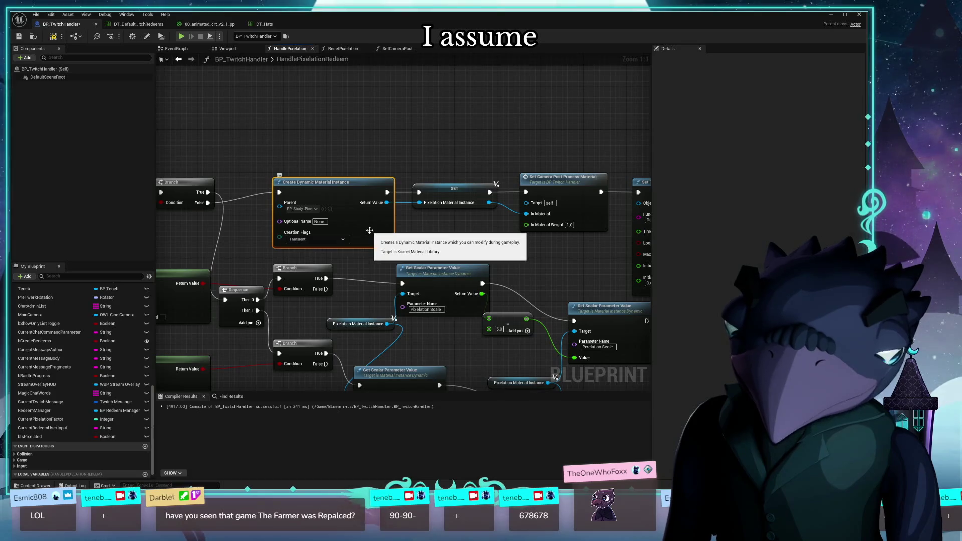
Open the SetCameraPostProcessMaterial function from the Set Camera Post Process Material node
mouse_move(262, 264)
mouse_down()
mouse_move(377, 225)
mouse_move(293, 245)
mouse_move(390, 198)
mouse_up()
mouse_move(578, 255)
mouse_down()
mouse_move(525, 221)
mouse_move(559, 217)
mouse_up()
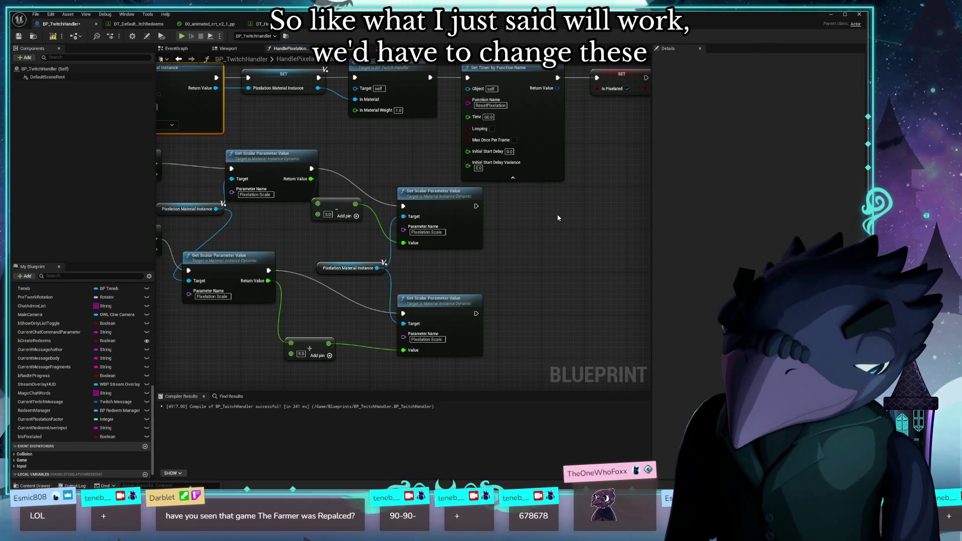
mouse_move(425, 243)
mouse_down()
mouse_move(425, 223)
mouse_move(399, 227)
mouse_move(437, 231)
mouse_move(475, 211)
mouse_up()
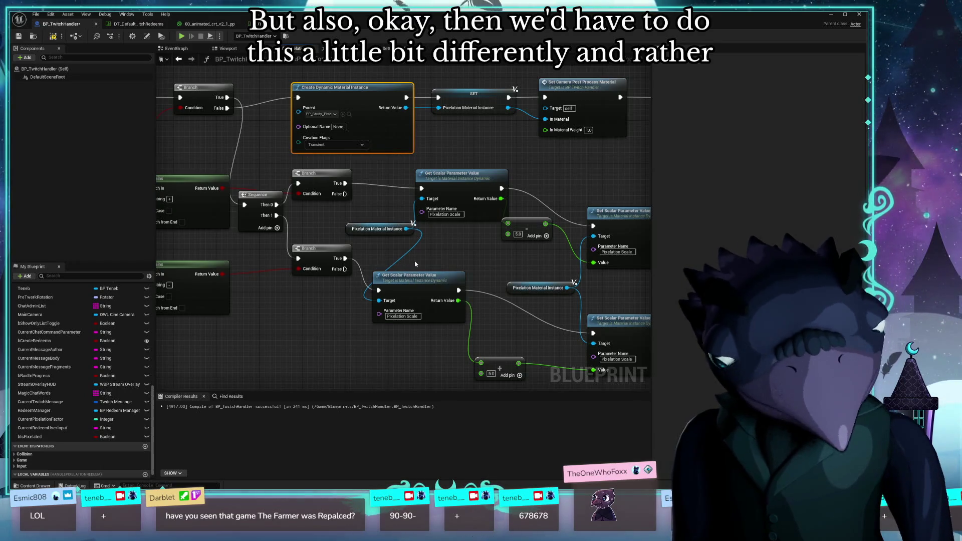
drag(447, 266, 312, 281)
double_click(448, 98)
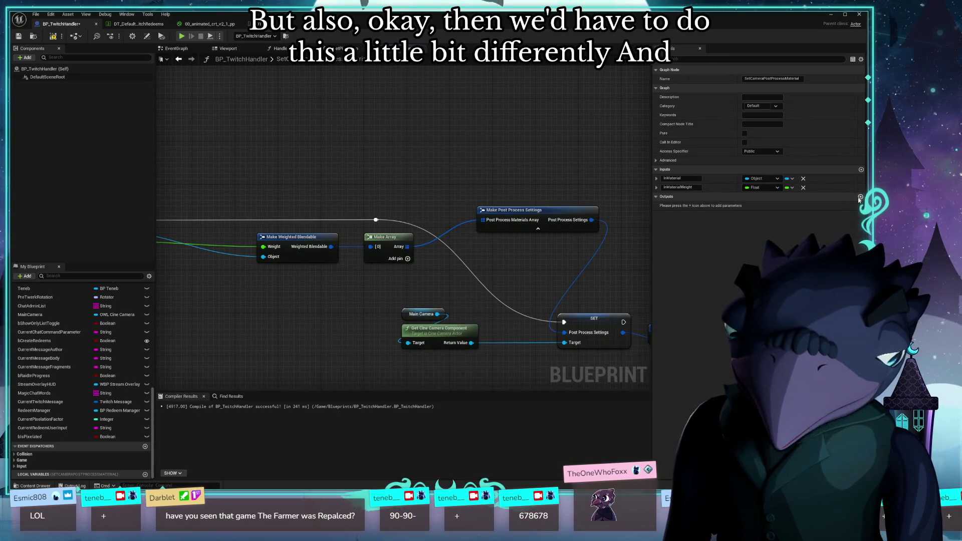
Add a new function output, then examine the options on the GET node's Object pin
click(860, 198)
click(755, 206)
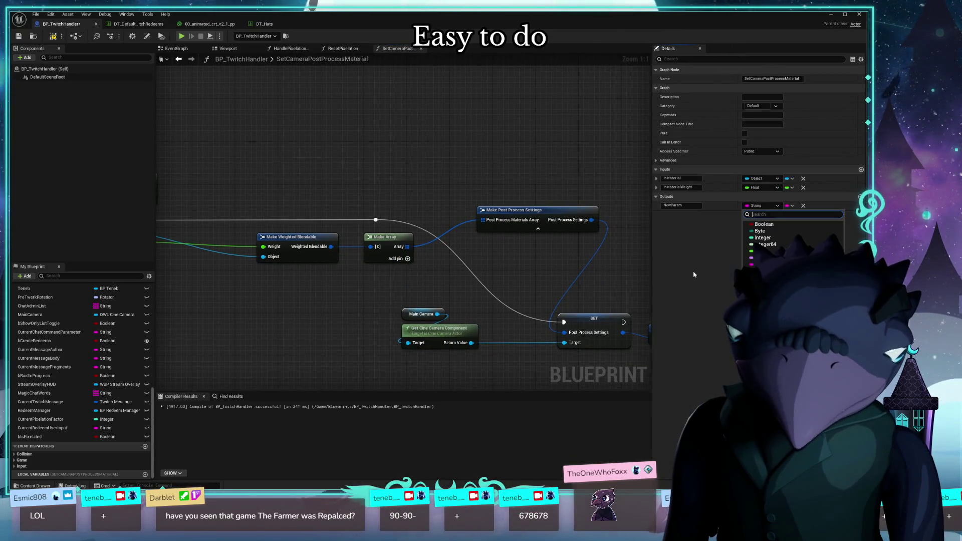
mouse_move(622, 277)
mouse_down()
mouse_move(441, 251)
mouse_move(490, 269)
mouse_move(462, 312)
mouse_up()
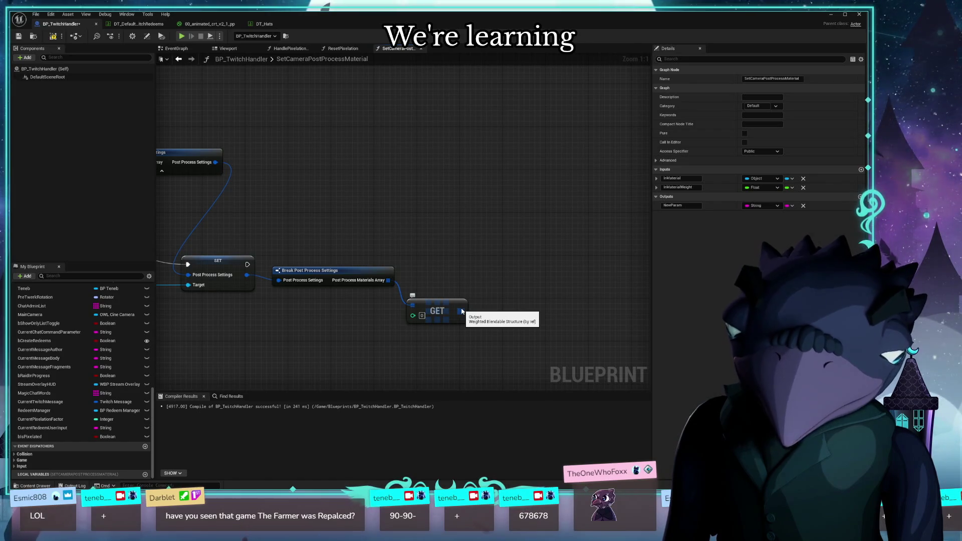
right_click(462, 312)
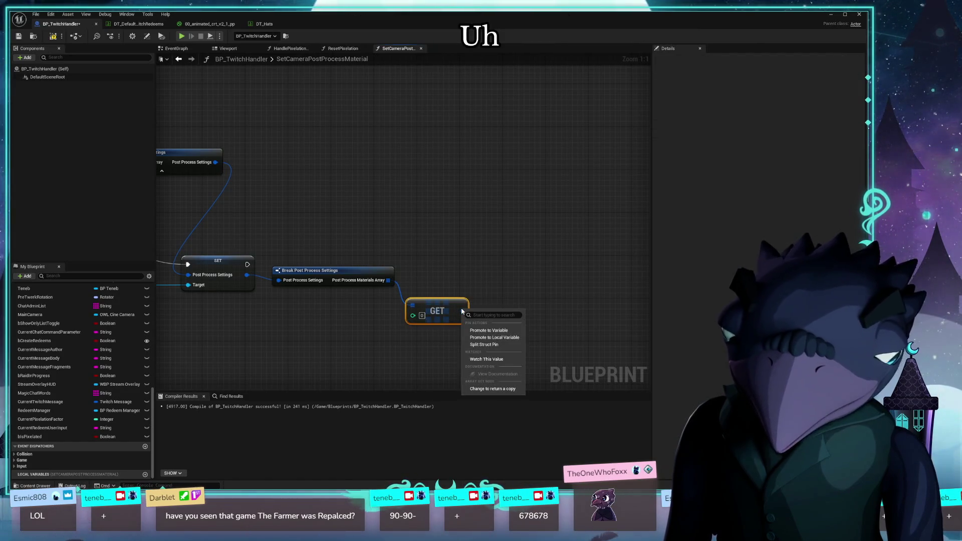
key(Escape)
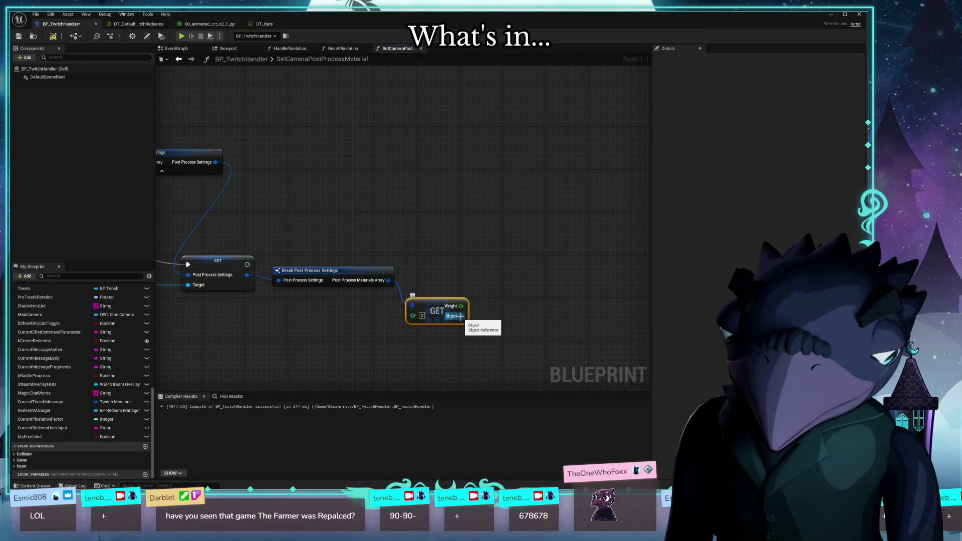
drag(460, 317, 508, 319)
key(Escape)
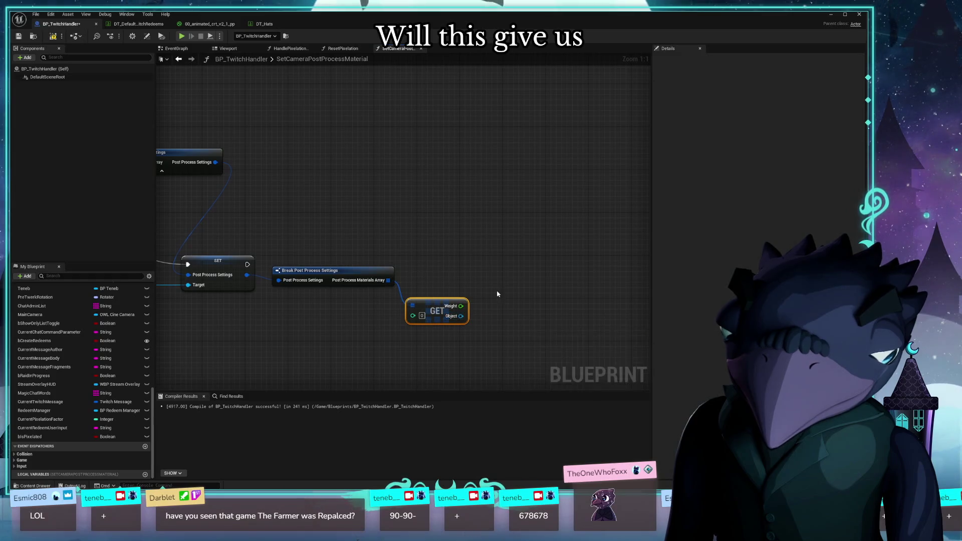
right_click(497, 295)
click(493, 281)
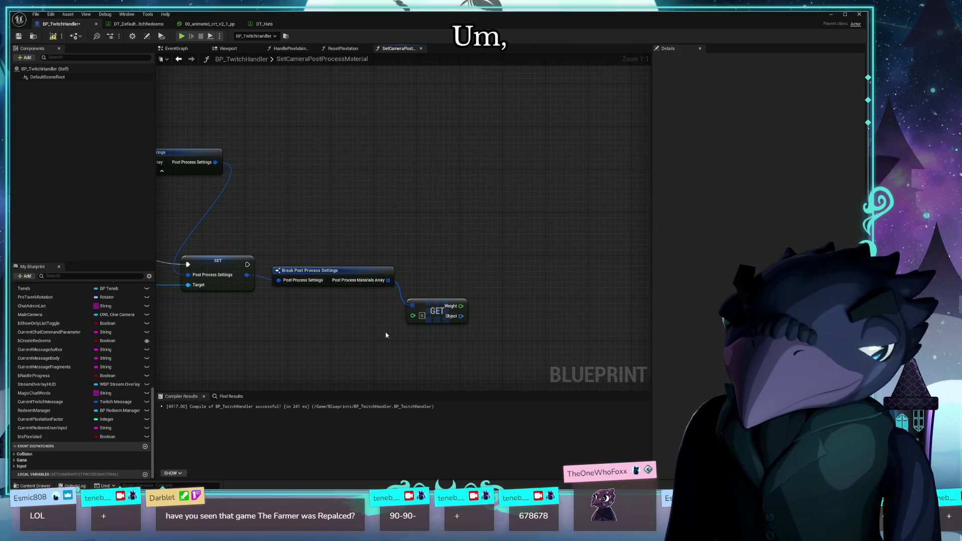
Cast the GET node's Object output with a new Cast To MaterialInstanceDynamic node
mouse_move(386, 335)
mouse_down()
mouse_move(451, 326)
mouse_move(376, 321)
mouse_up()
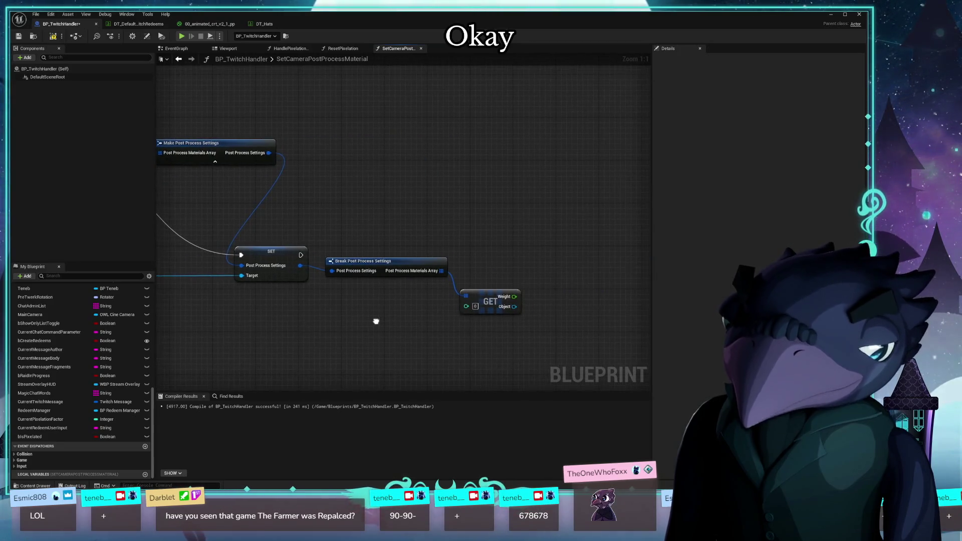
drag(517, 311, 572, 275)
text(cxast)
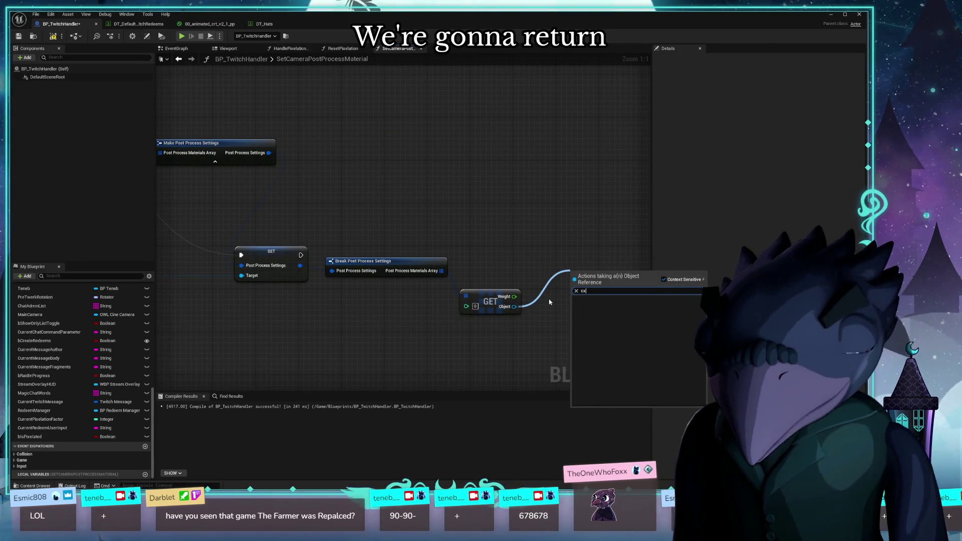
key(BackSpace)
key(BackSpace)
key(BackSpace)
text(ast t)
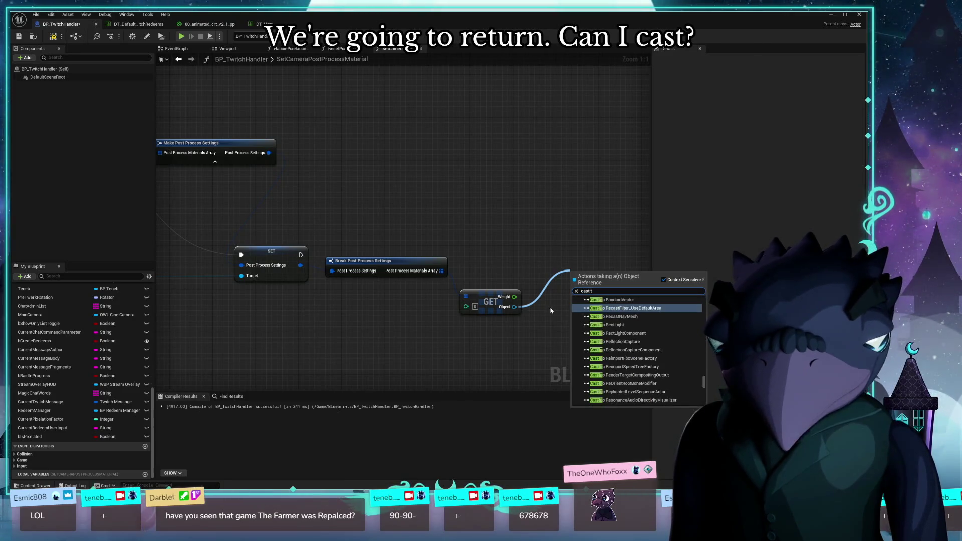
text(o dyn)
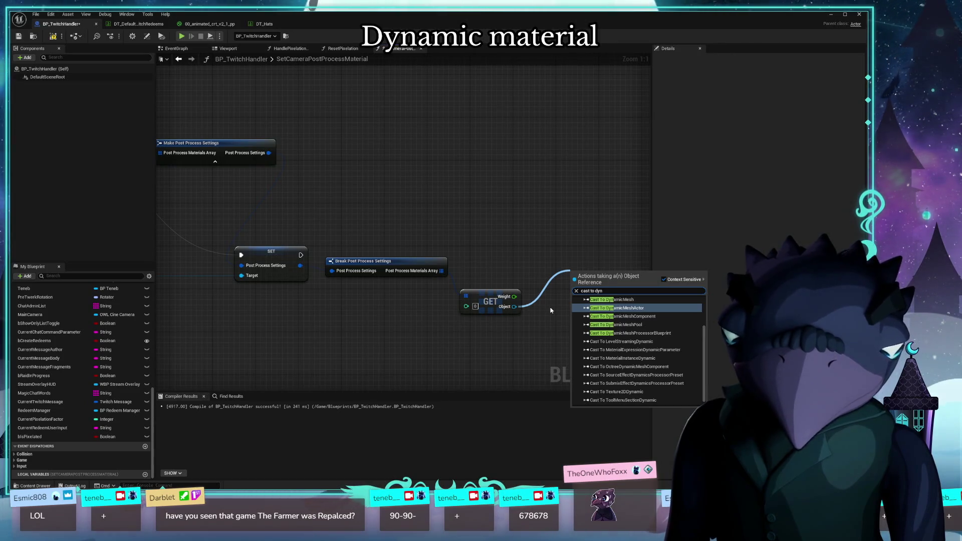
text(amic mat)
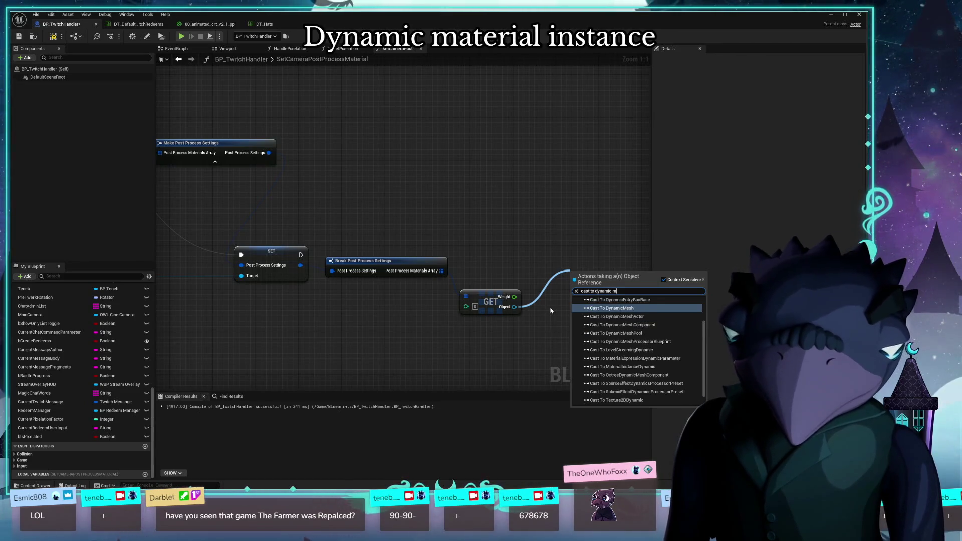
key(Return)
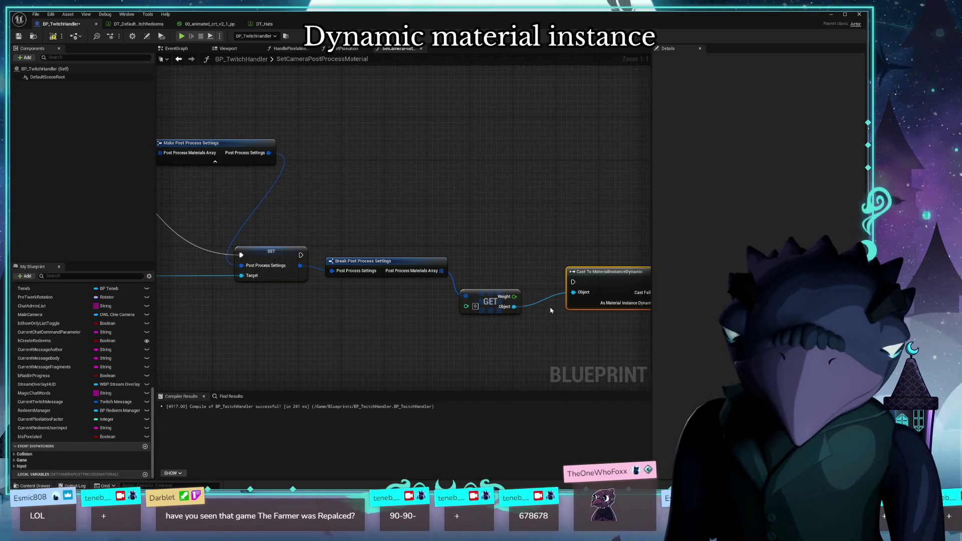
Place the cast beside the GET node and wire the SET node's exec into it
scroll(477, 236, down, 2)
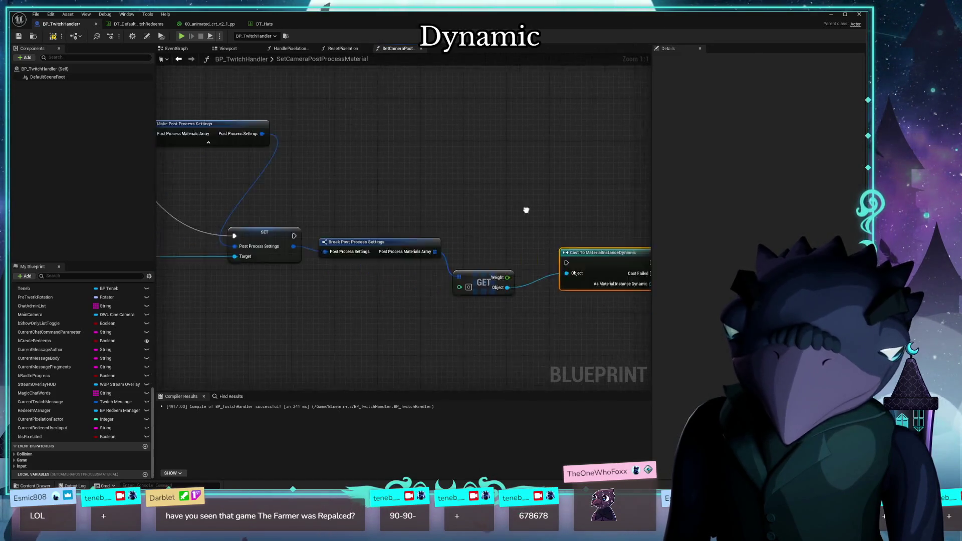
scroll(521, 241, up, 2)
drag(521, 241, 499, 229)
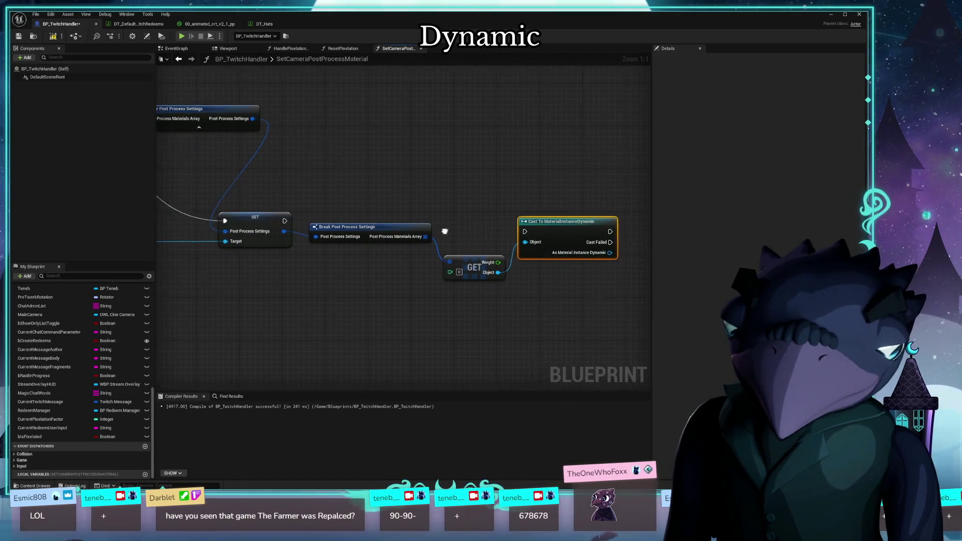
mouse_move(335, 217)
mouse_down()
mouse_move(575, 228)
mouse_move(464, 226)
mouse_move(548, 211)
mouse_up()
click(480, 212)
Add a Return Node whose NewParam output is a Material Instance Dynamic fed by the cast
text(return)
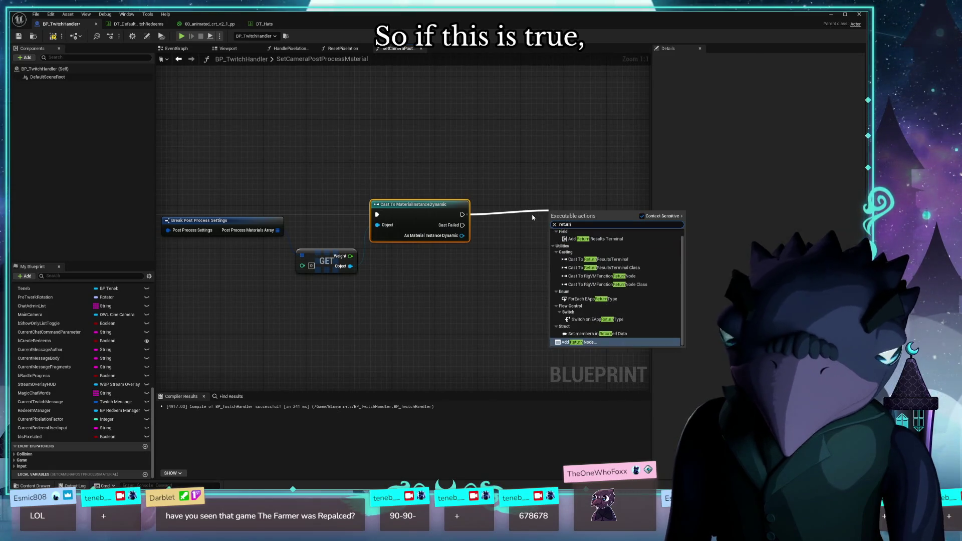
key(Return)
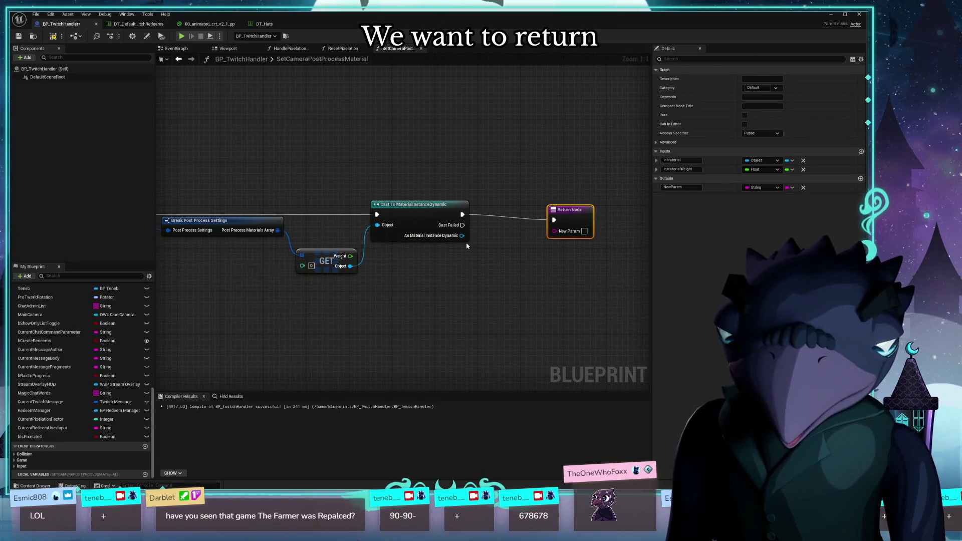
click(760, 188)
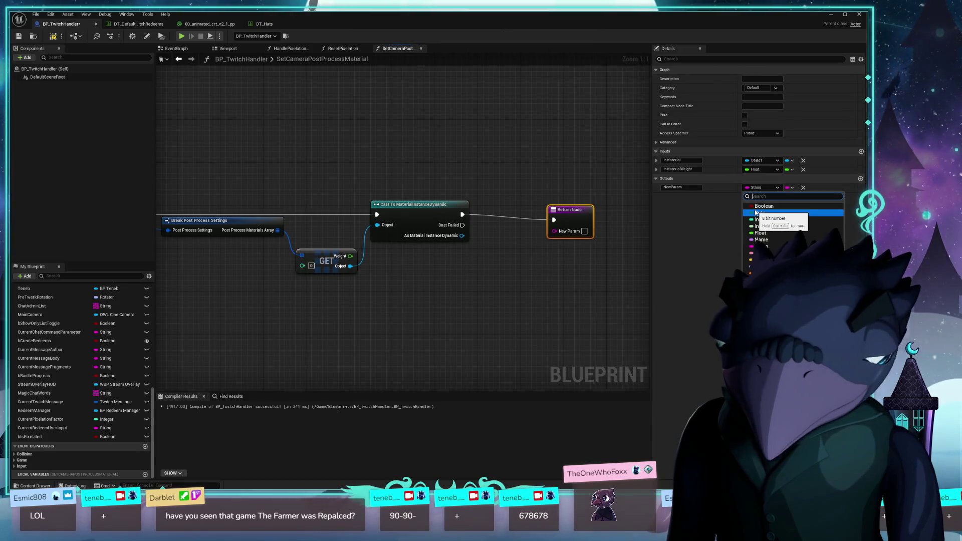
text(dynam)
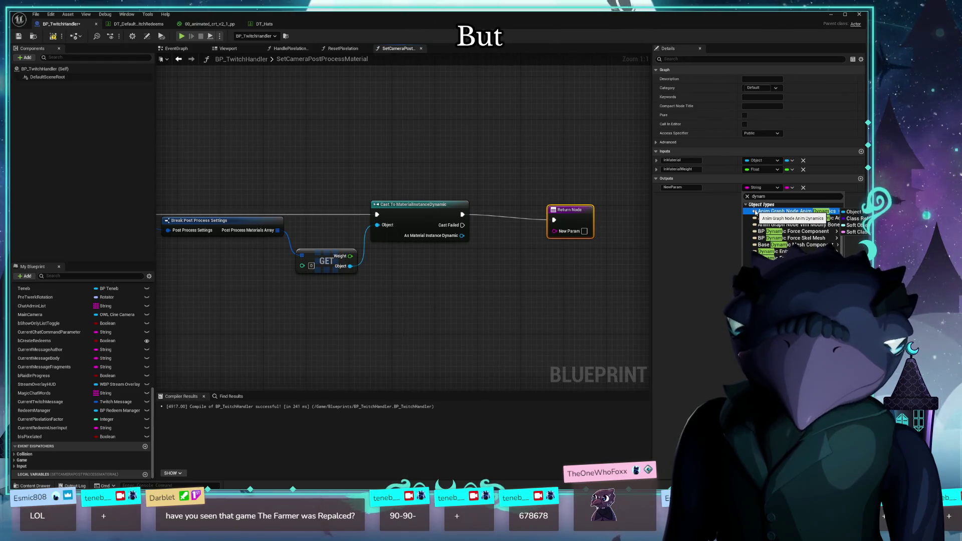
double_click(774, 197)
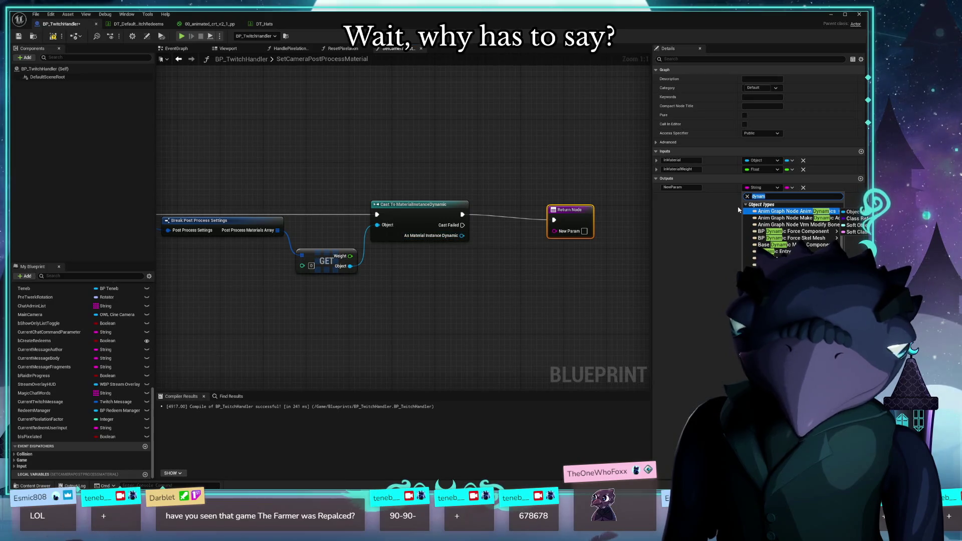
text(dyn)
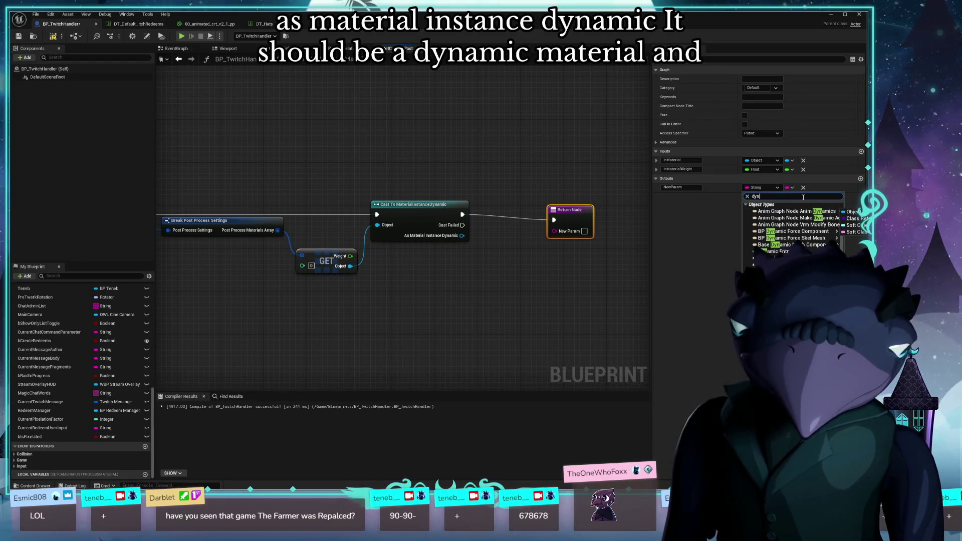
text(amic material)
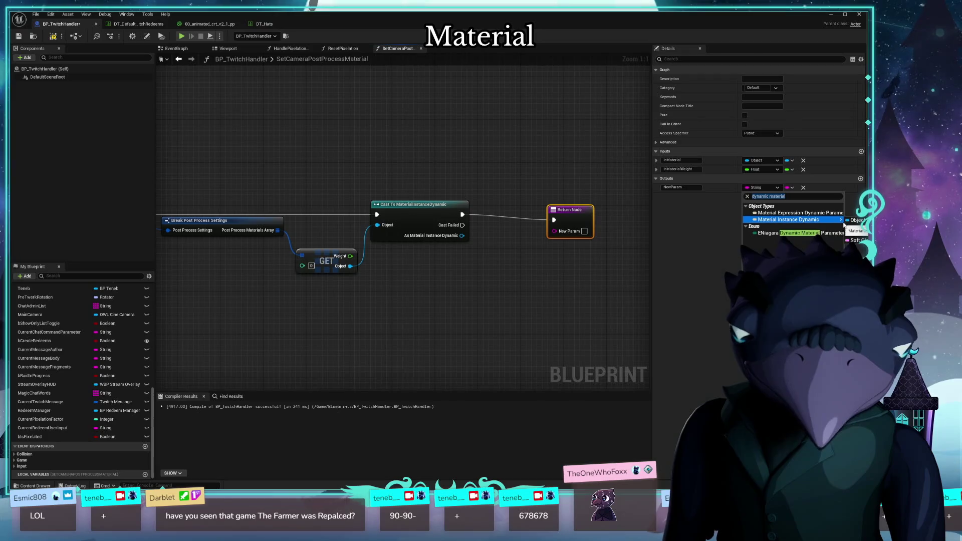
click(856, 221)
mouse_move(553, 232)
mouse_down()
mouse_move(441, 236)
mouse_move(461, 236)
mouse_up()
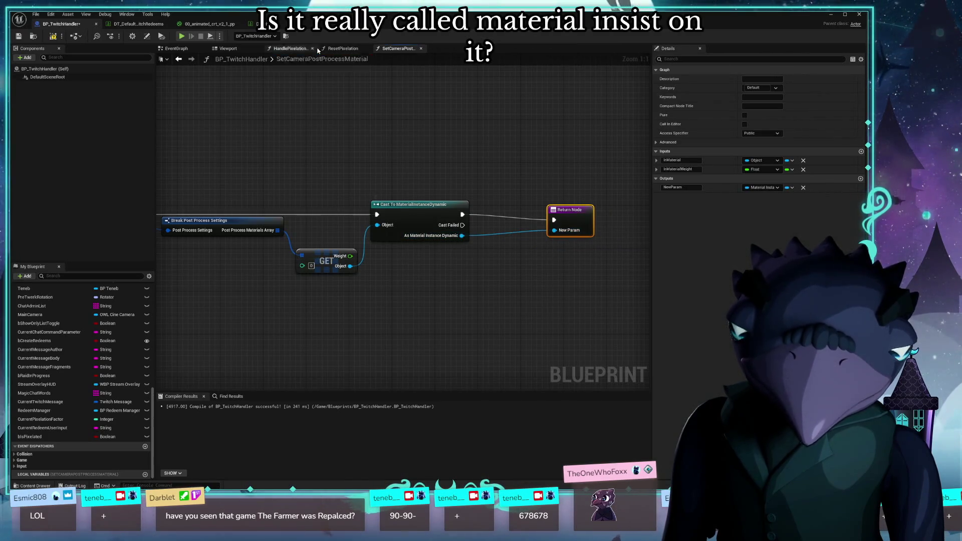
click(291, 48)
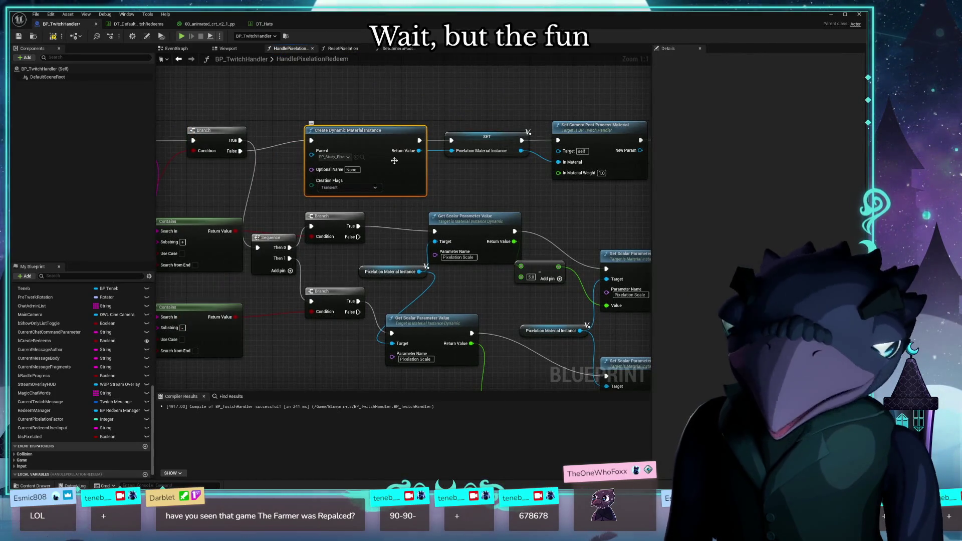
mouse_move(410, 156)
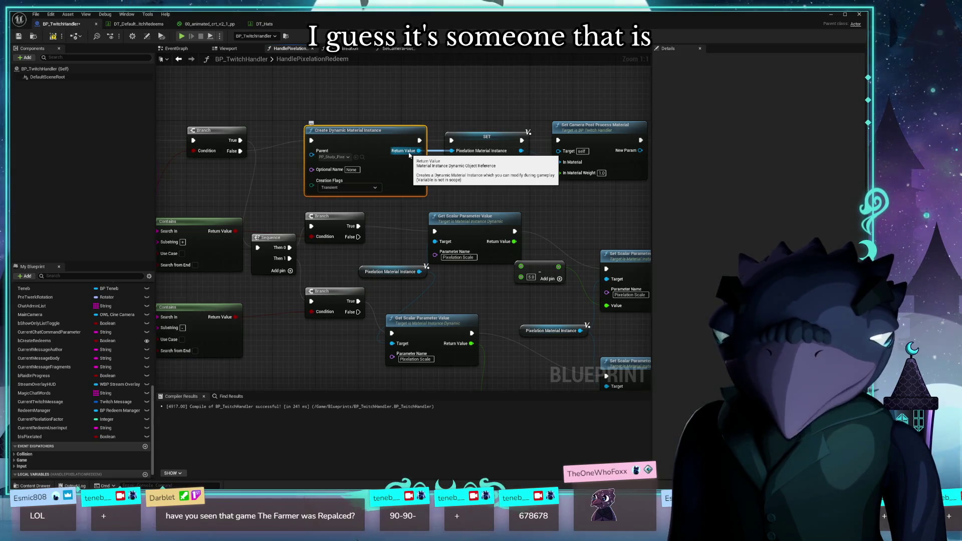
click(350, 49)
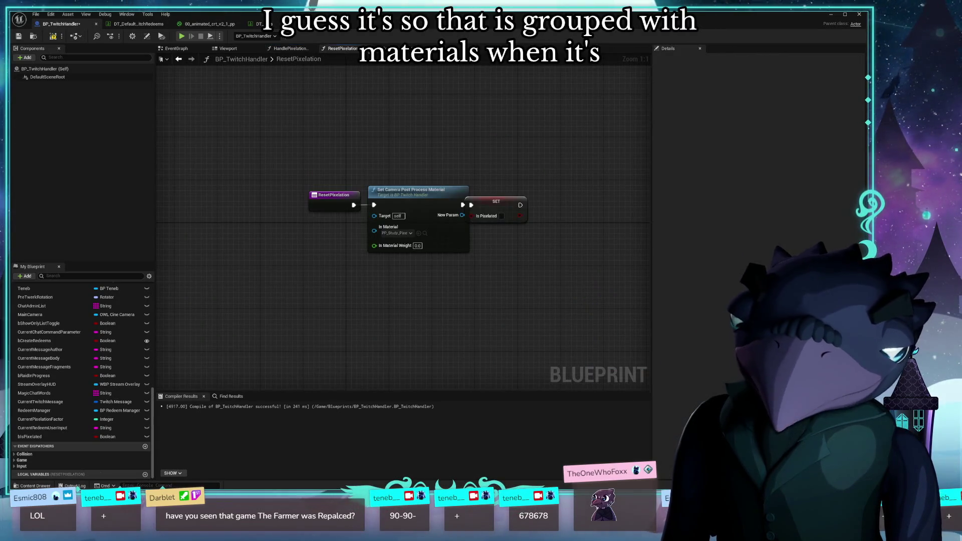
drag(494, 198, 526, 193)
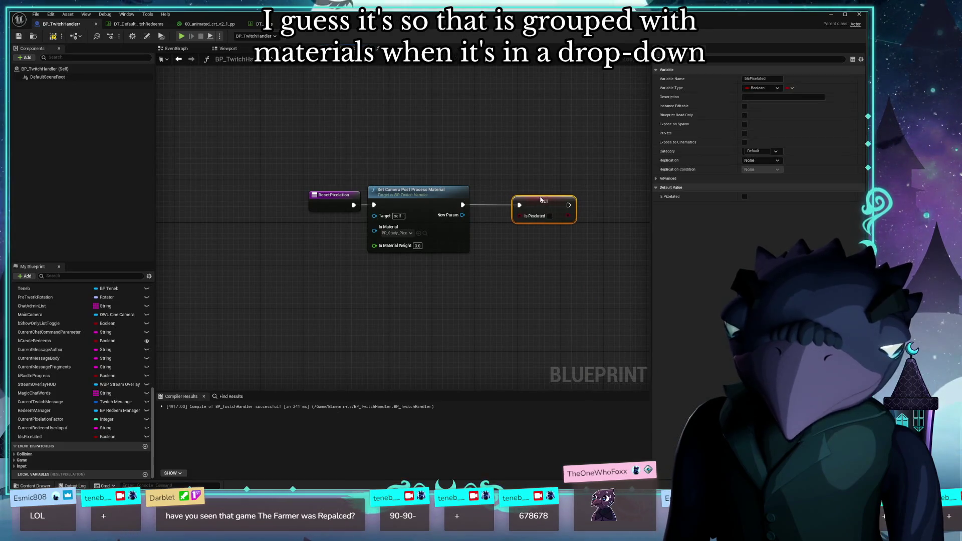
click(396, 49)
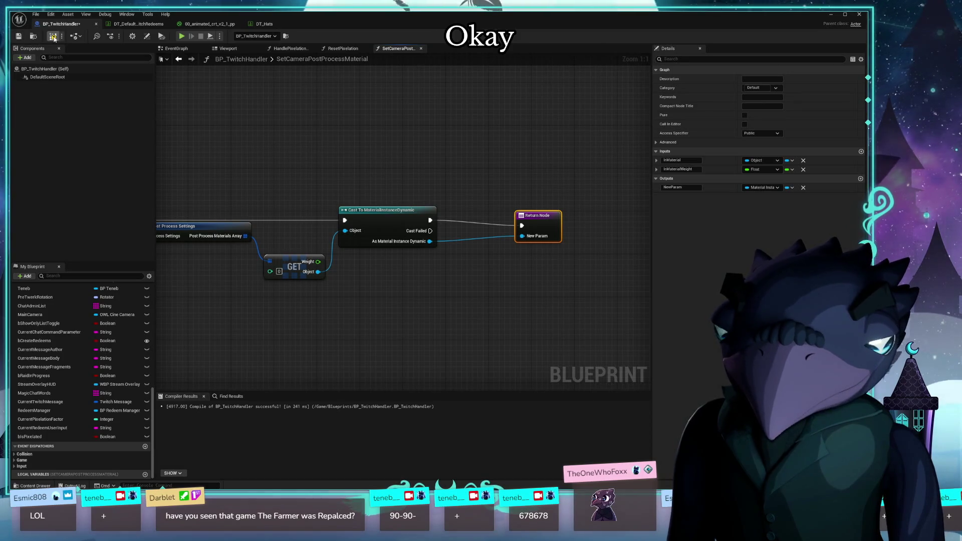
In HandlePixelationRedeem, move SET Pixelation Material Instance between Set Camera Post Process Material and Set Timer
mouse_move(201, 151)
mouse_down()
mouse_move(402, 144)
mouse_move(542, 154)
mouse_move(257, 107)
mouse_up()
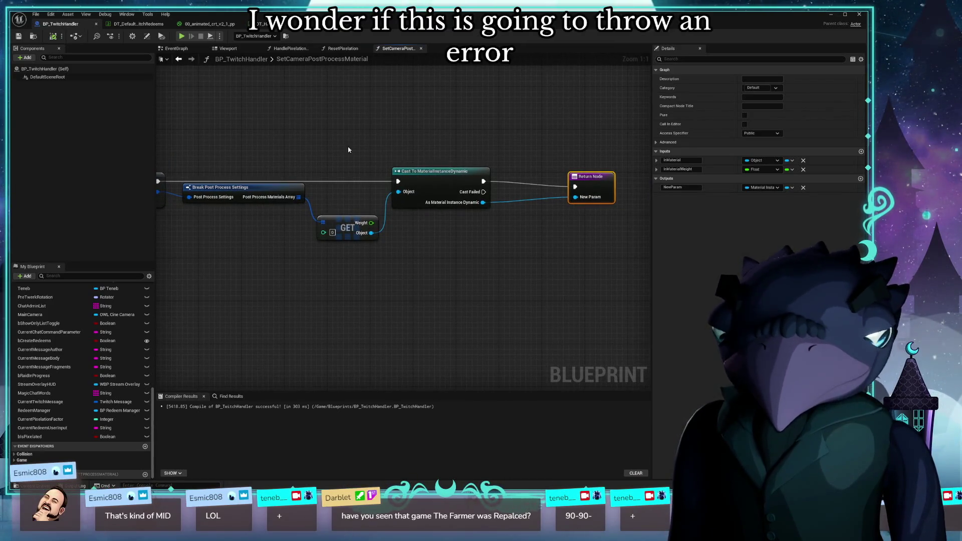
click(292, 47)
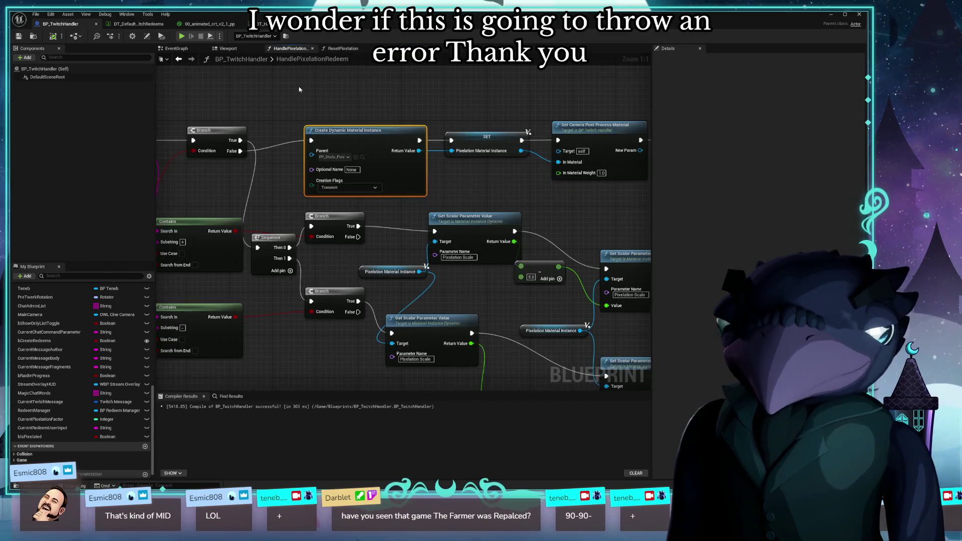
mouse_move(350, 126)
mouse_down()
mouse_move(379, 146)
mouse_move(341, 232)
mouse_move(128, 220)
mouse_up()
mouse_move(221, 196)
mouse_down()
mouse_move(456, 217)
mouse_move(286, 208)
mouse_up()
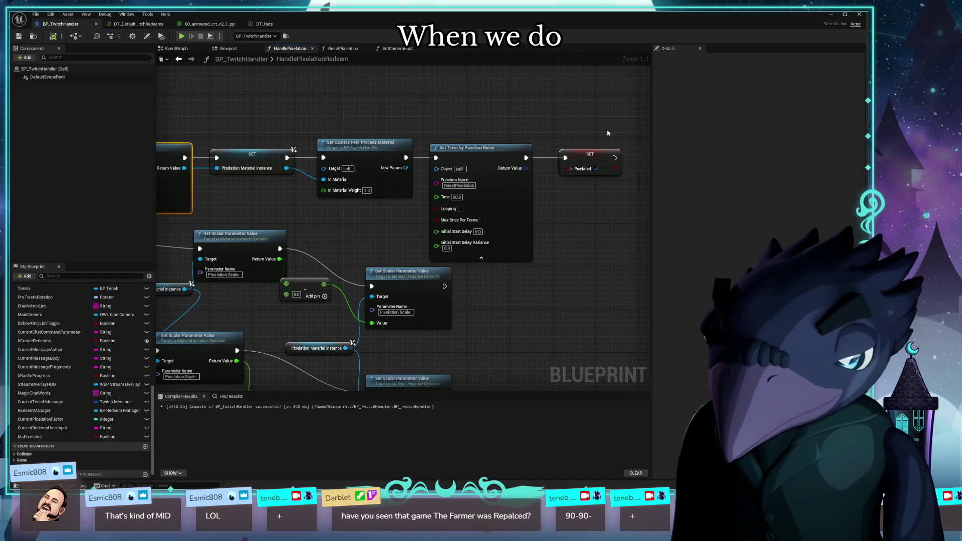
drag(607, 132, 436, 214)
click(397, 167)
mouse_move(262, 152)
mouse_down()
mouse_move(398, 167)
mouse_move(581, 125)
mouse_up()
mouse_move(482, 165)
mouse_down()
mouse_move(369, 165)
mouse_move(346, 172)
mouse_move(335, 190)
mouse_move(349, 195)
mouse_up()
mouse_move(561, 128)
mouse_down()
mouse_move(563, 169)
mouse_move(498, 173)
mouse_up()
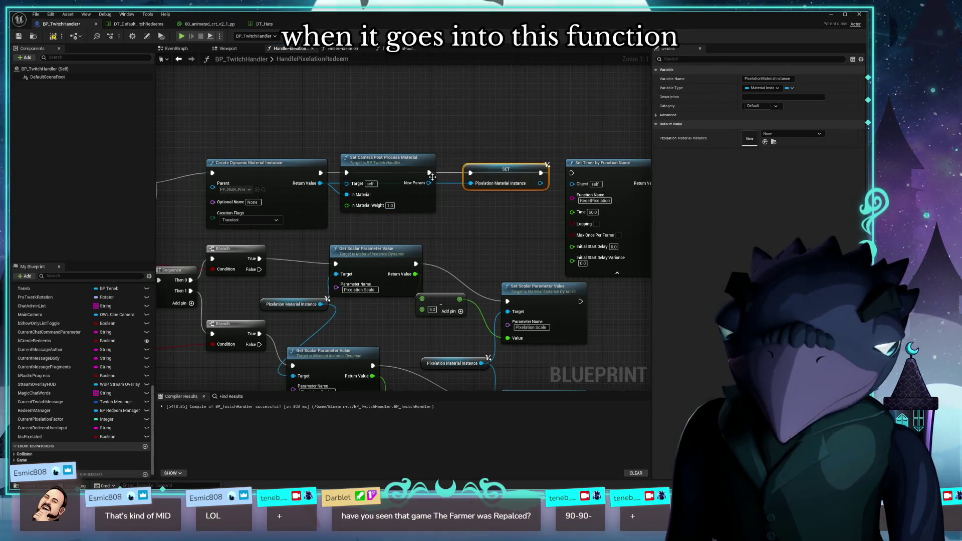
Wire New Param into Pixelation Material Instance and the set's exec into Set Timer by Function Name
drag(429, 183, 471, 186)
drag(510, 119, 413, 113)
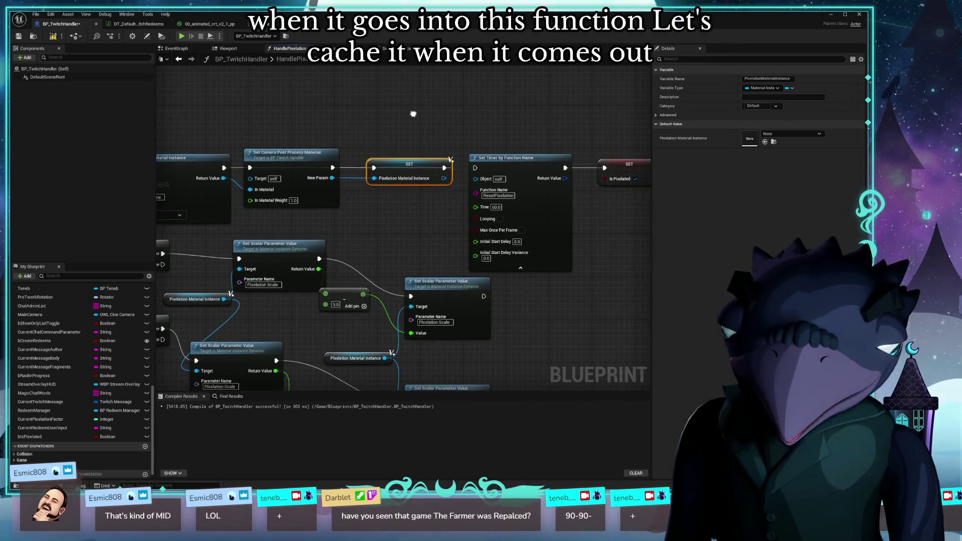
mouse_move(445, 168)
mouse_down()
mouse_move(476, 170)
mouse_move(485, 186)
mouse_move(460, 190)
mouse_up()
click(405, 199)
mouse_move(406, 202)
mouse_down()
mouse_move(322, 183)
mouse_move(514, 182)
mouse_move(368, 195)
mouse_move(533, 214)
mouse_move(649, 187)
mouse_up()
click(454, 136)
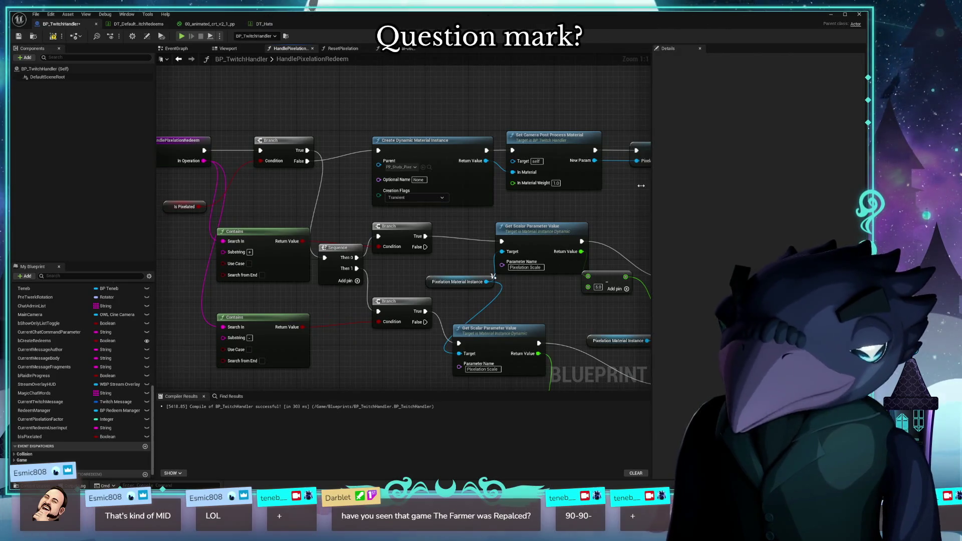
Compile the blueprint and shrink its editor window to reveal the level viewport
click(53, 37)
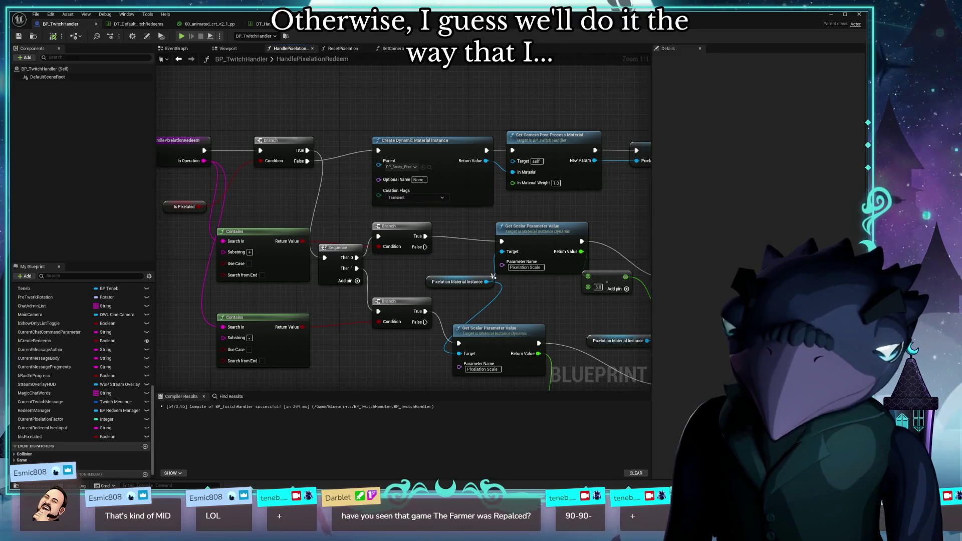
mouse_move(378, 20)
mouse_down()
mouse_move(378, 392)
mouse_move(351, 361)
mouse_move(215, 2)
mouse_up()
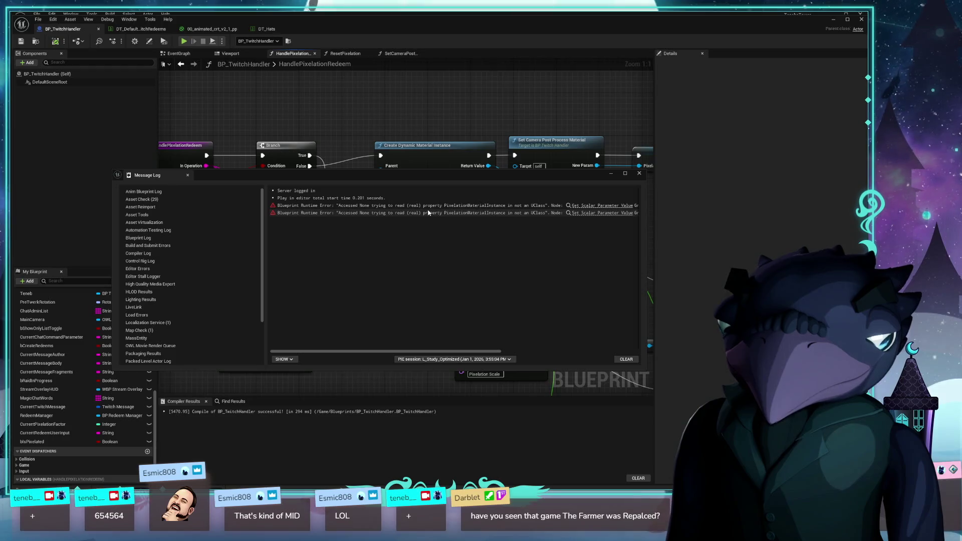
Close the error log and open the SetCameraPostProcessMaterial function graph
click(639, 174)
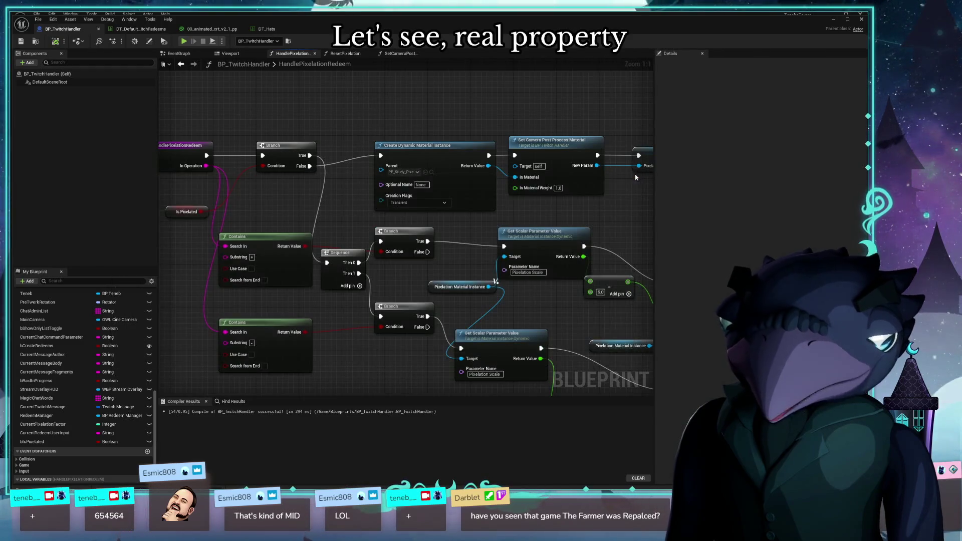
mouse_move(358, 209)
mouse_down()
mouse_move(306, 209)
mouse_move(399, 217)
mouse_move(221, 215)
mouse_up()
double_click(408, 150)
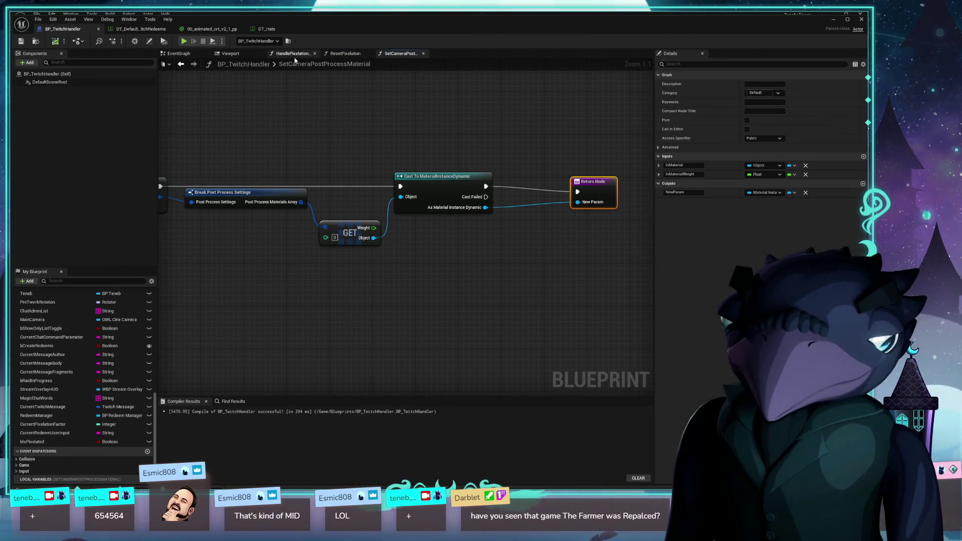
Tidy the Return Node beside the cast and drag a connection from Cast Failed
drag(529, 226, 408, 252)
mouse_move(479, 215)
mouse_down()
mouse_move(483, 230)
mouse_move(432, 279)
mouse_move(496, 254)
mouse_up()
drag(306, 239, 456, 226)
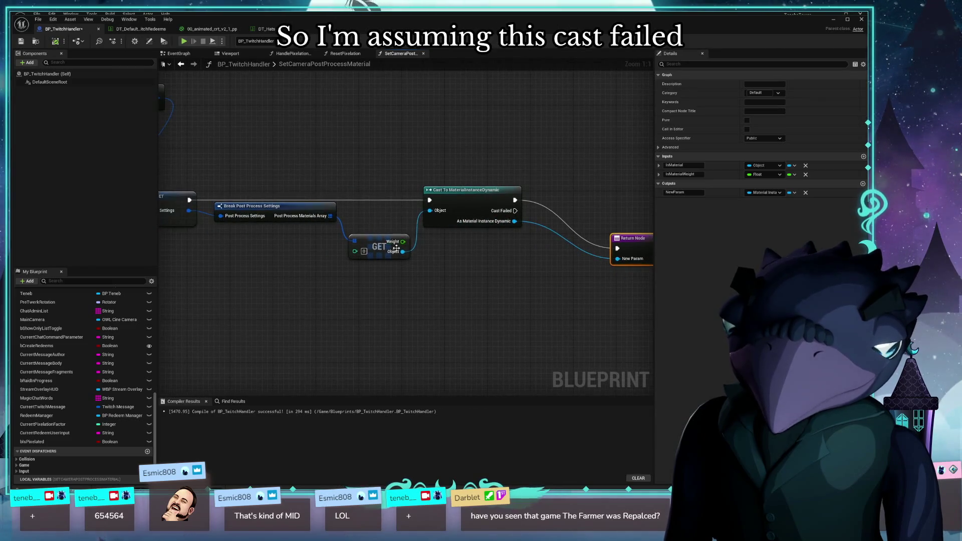
drag(498, 266, 431, 288)
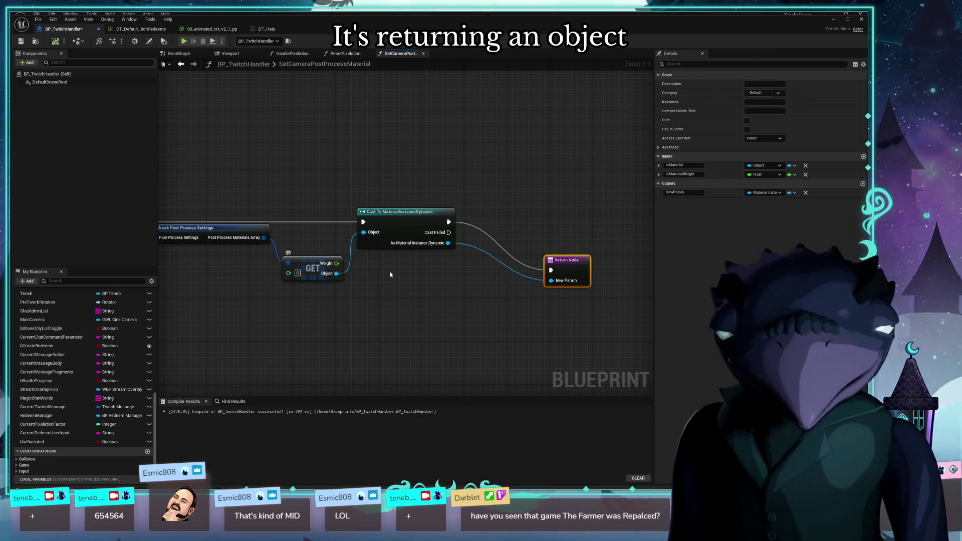
drag(450, 233, 587, 190)
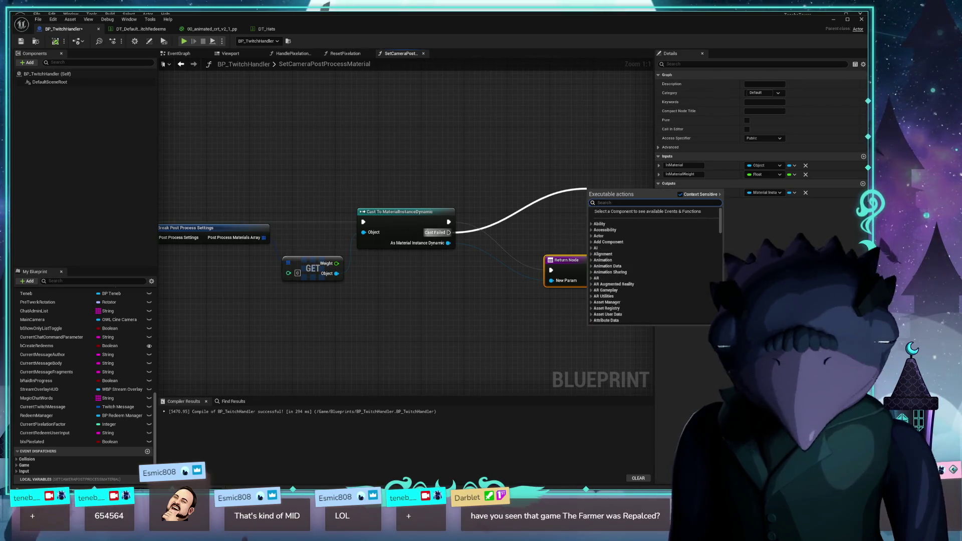
Add a Print String node on the cast's Cast Failed path
text(r)
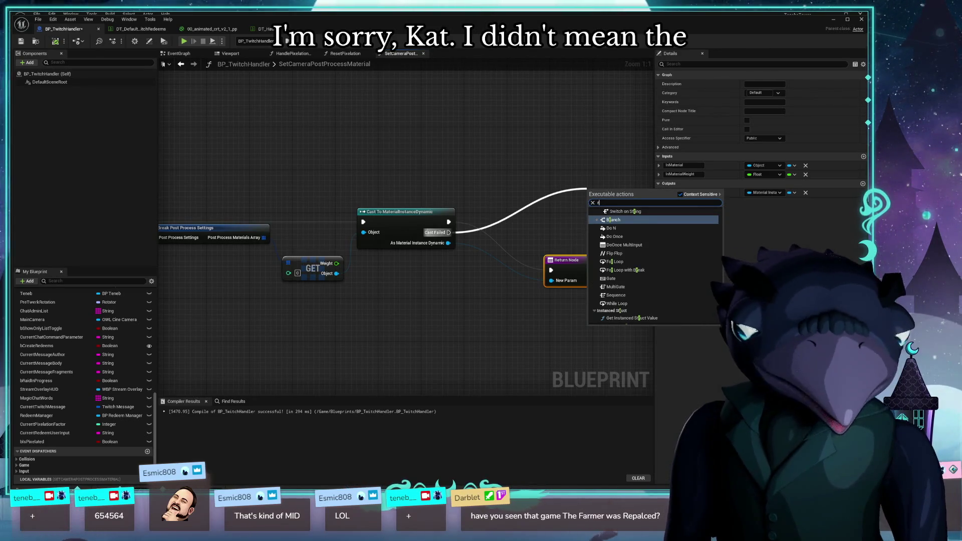
key(BackSpace)
text(print)
key(Return)
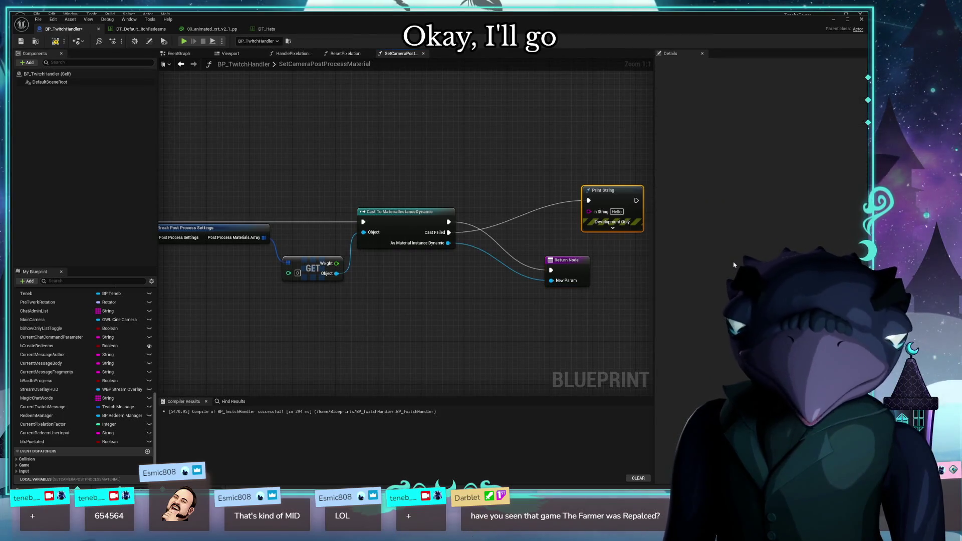
Set the Print String text to 'nope' and move the Blueprint window down to uncover the level editor
click(622, 212)
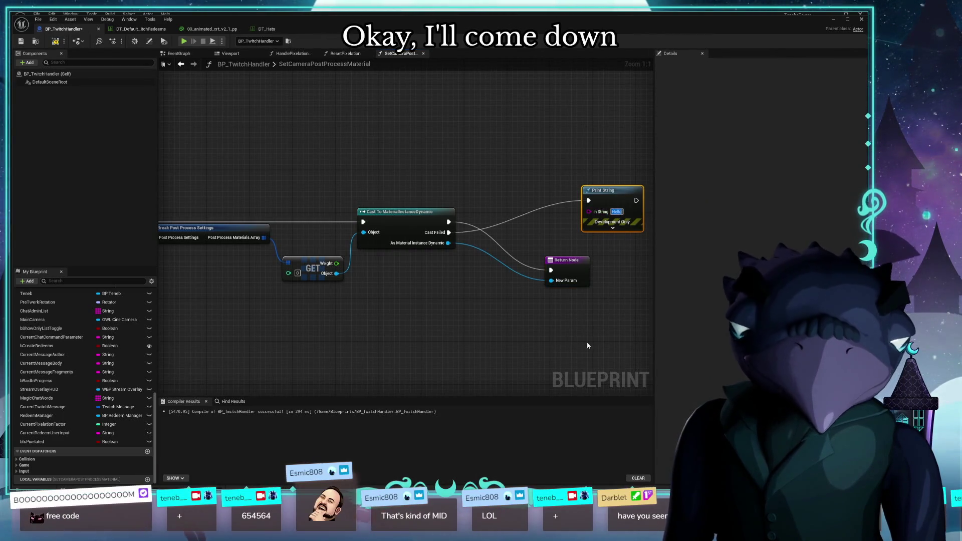
mouse_move(521, 326)
mouse_down()
mouse_move(600, 302)
mouse_move(473, 261)
mouse_up()
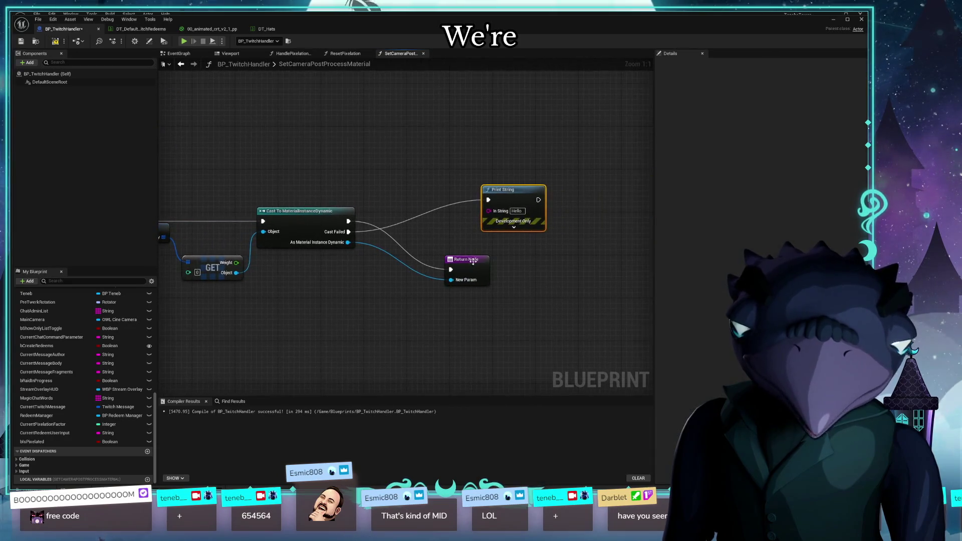
mouse_move(514, 193)
mouse_down()
mouse_move(456, 198)
mouse_move(421, 187)
mouse_move(440, 215)
mouse_move(624, 176)
mouse_move(436, 200)
mouse_move(525, 188)
mouse_up()
scroll(524, 188, down, 5)
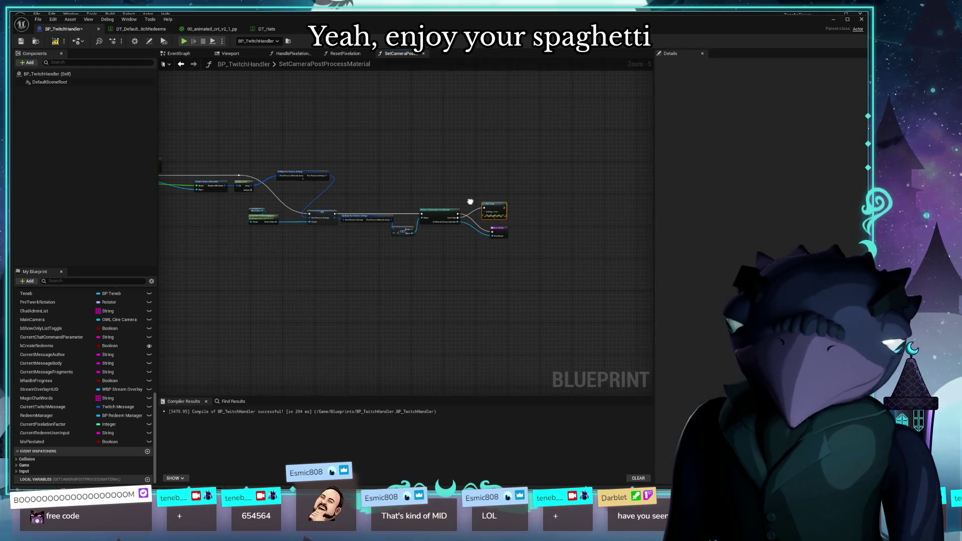
scroll(494, 189, up, 4)
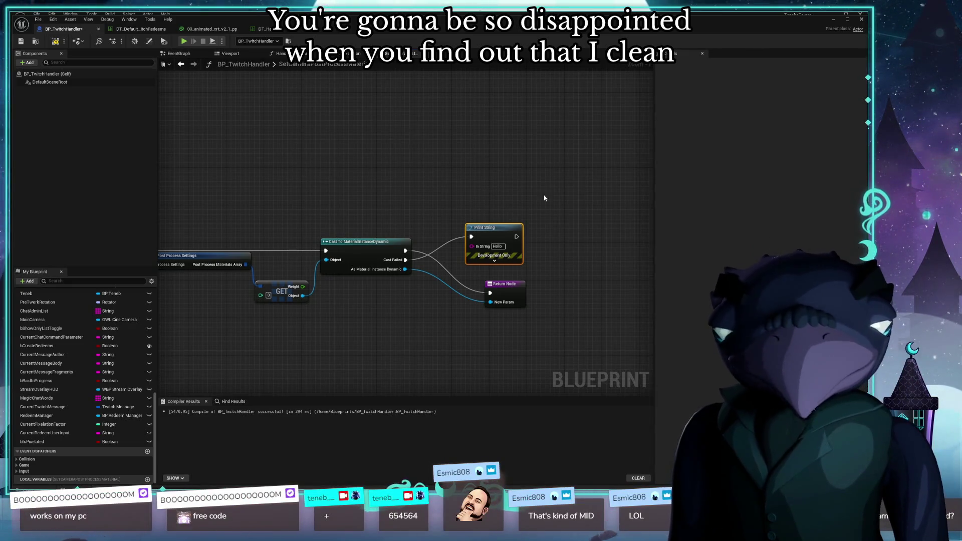
drag(498, 227, 499, 236)
scroll(454, 346, up, 1)
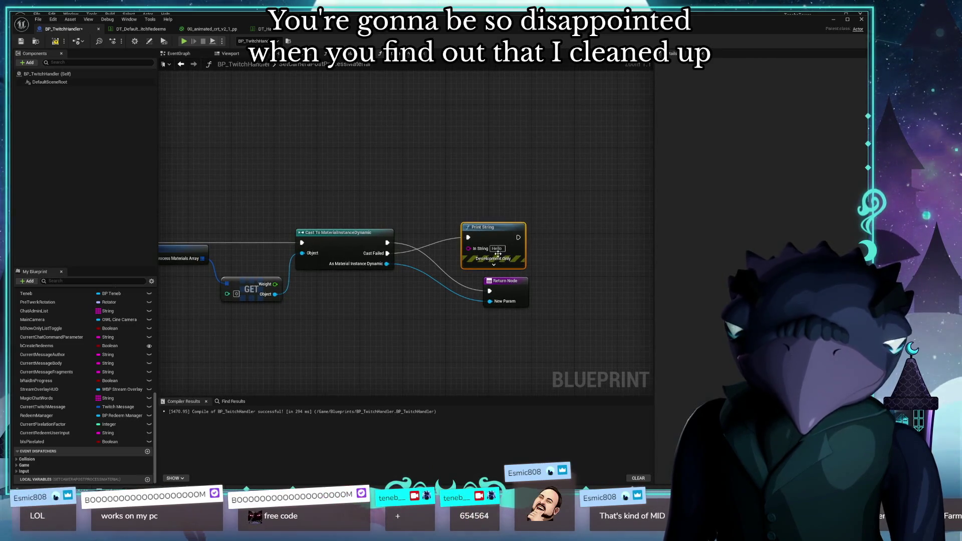
text(no)
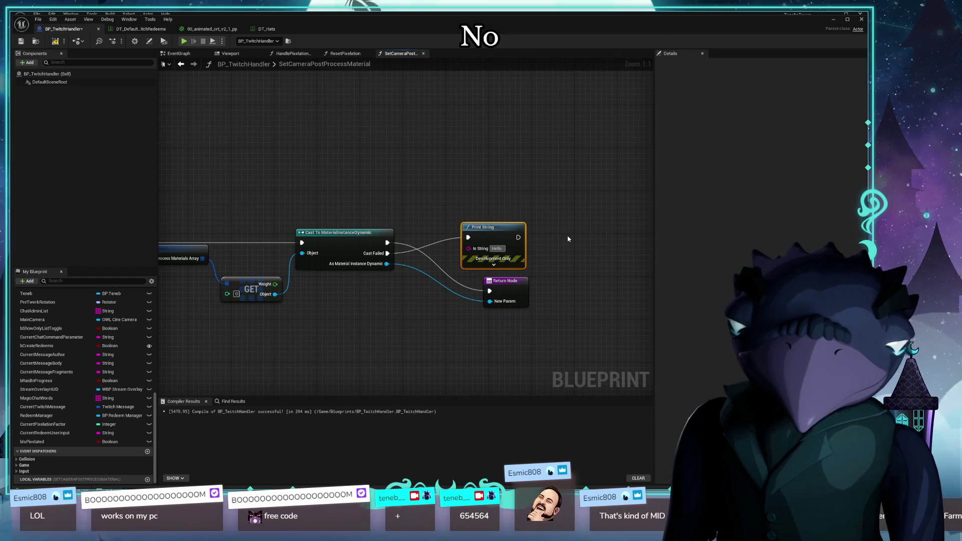
text(pe)
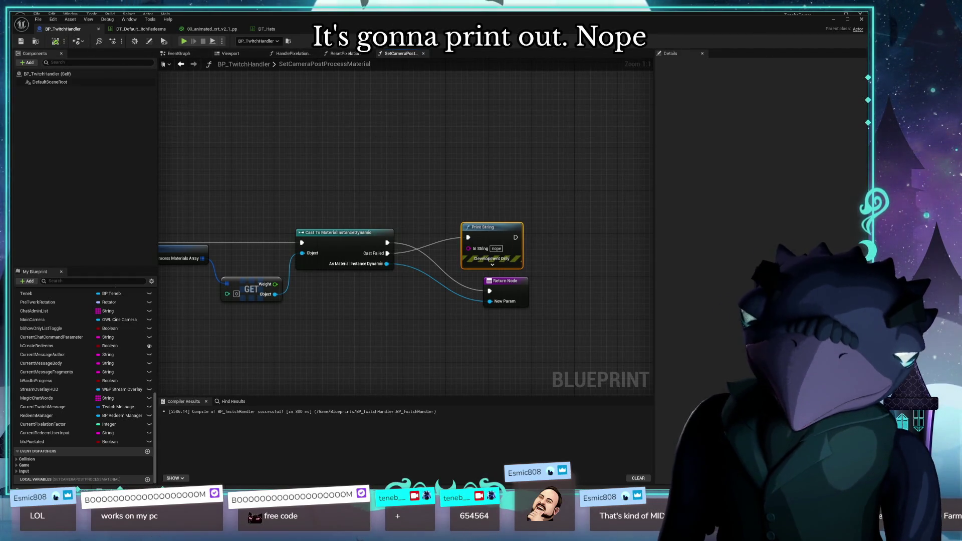
drag(301, 29, 297, 378)
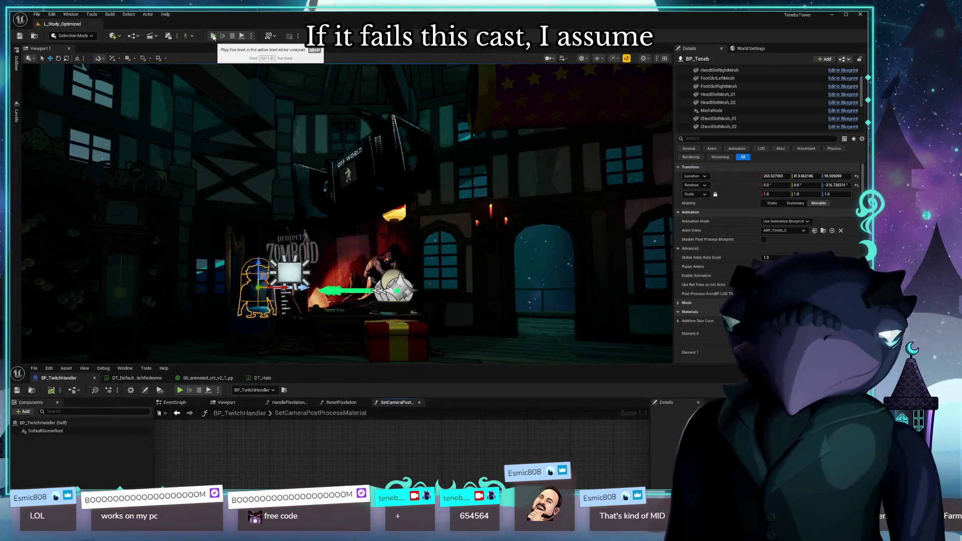
Play the level to test the pixelation redeem, then maximize the Blueprint editor on its graph
click(213, 37)
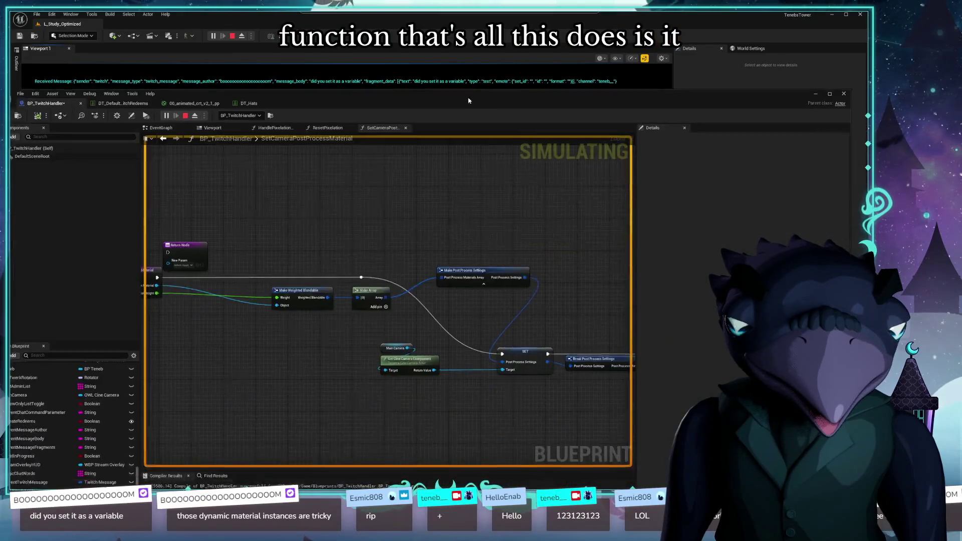
double_click(470, 106)
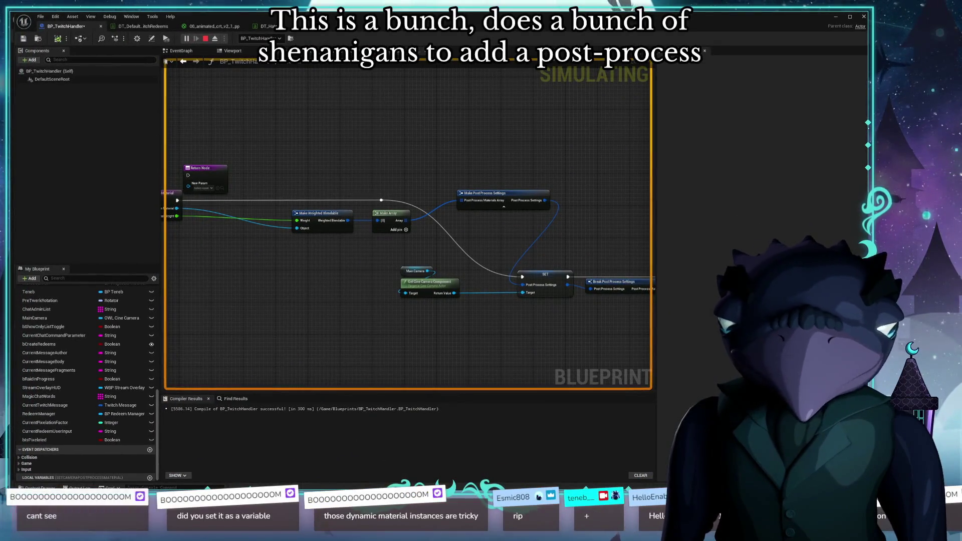
scroll(448, 133, down, 2)
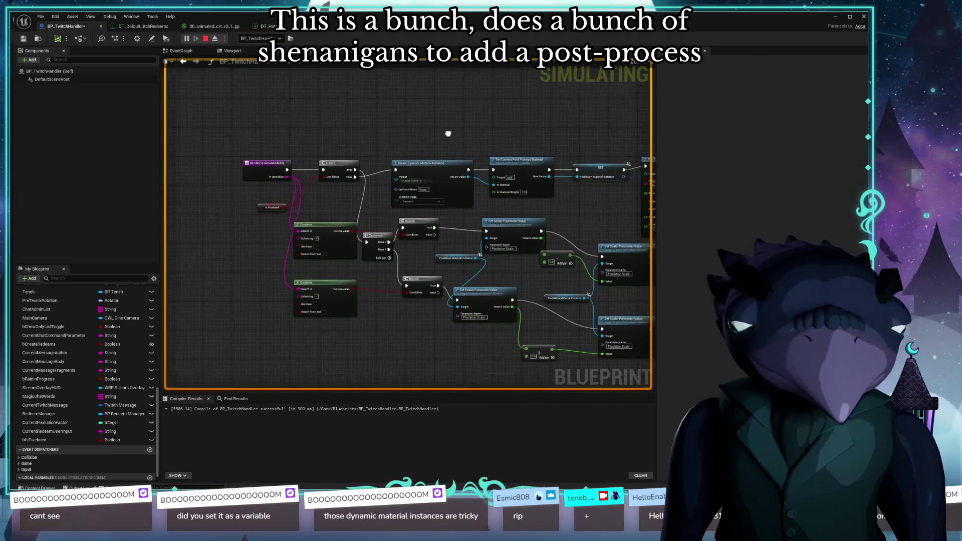
scroll(448, 133, up, 3)
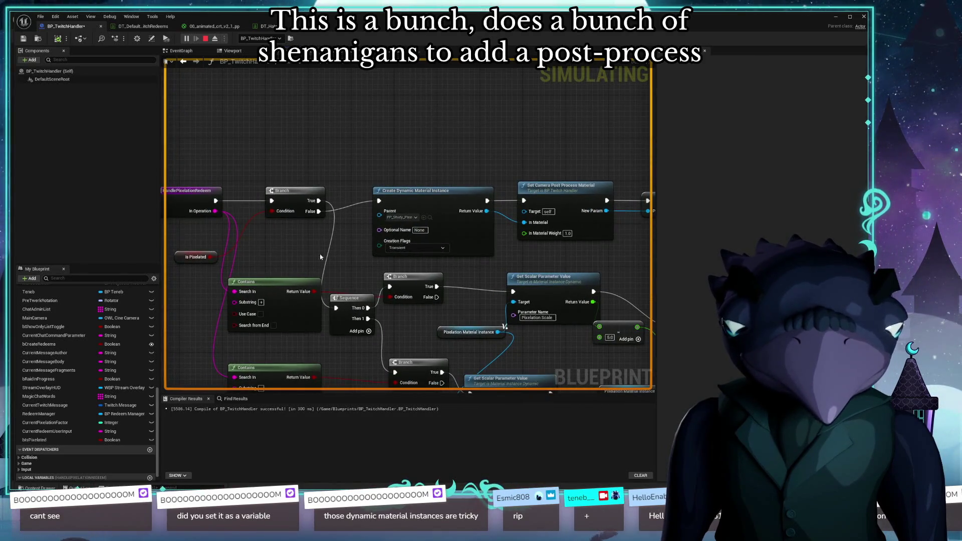
Review the redeem graph and inspect the Set Camera Post Process Material function's nodes
scroll(322, 257, down, 5)
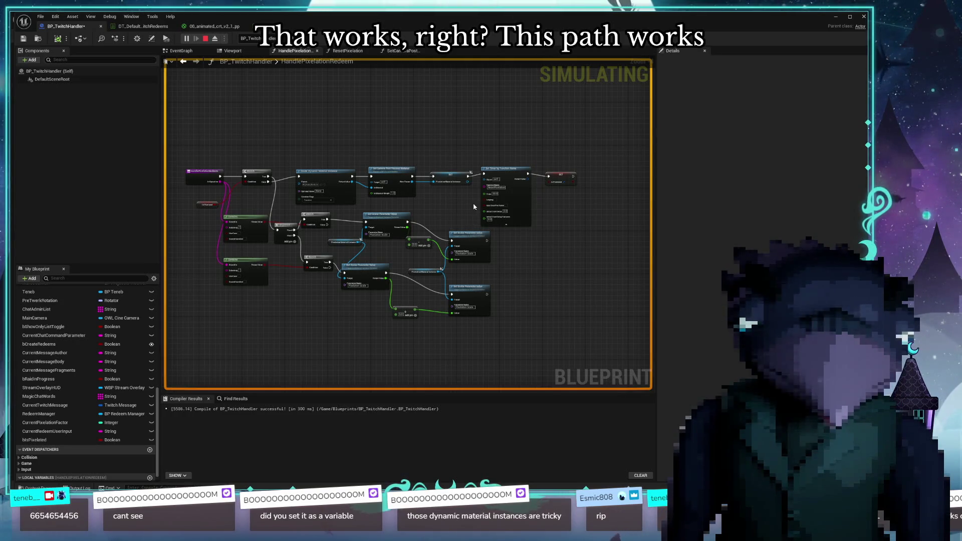
key(Home)
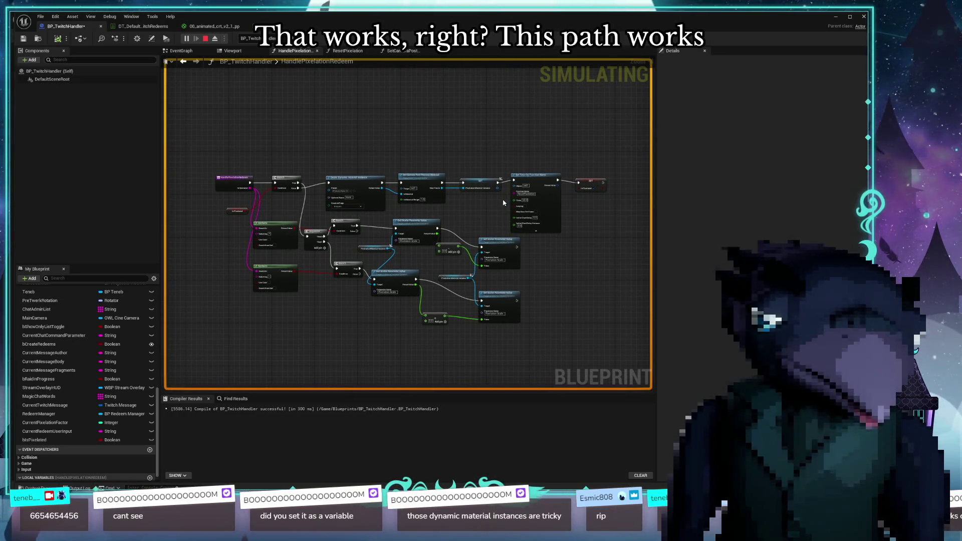
drag(416, 157, 474, 167)
scroll(476, 166, up, 4)
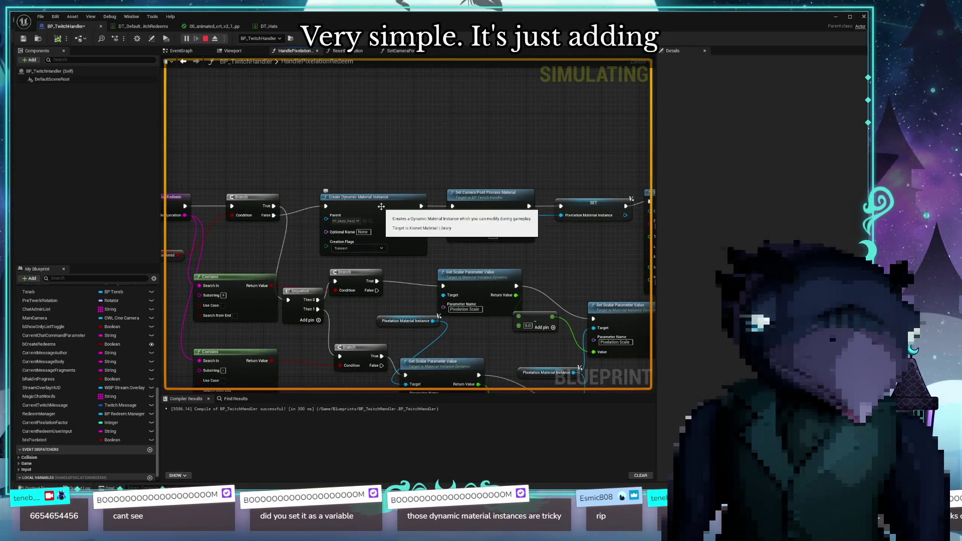
drag(436, 155, 405, 147)
double_click(446, 205)
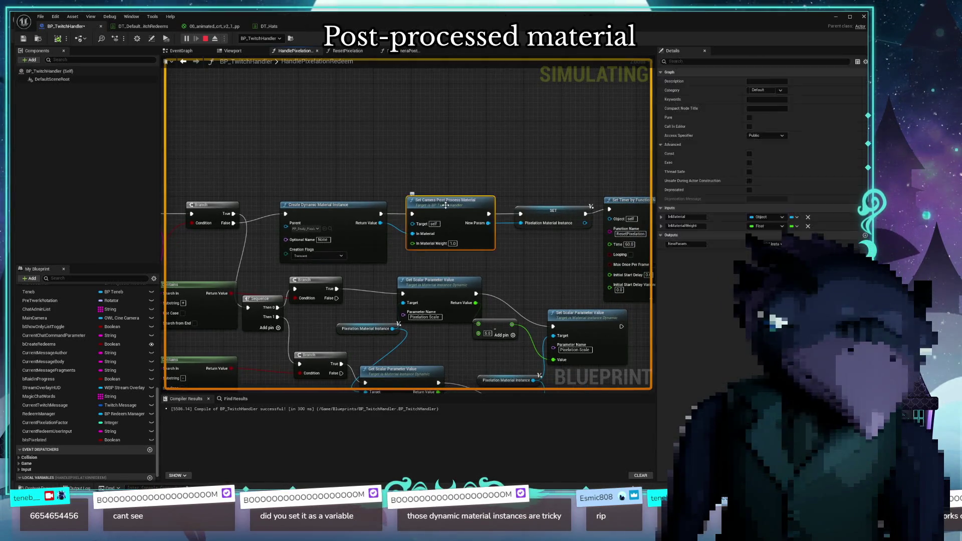
mouse_move(344, 253)
mouse_down()
mouse_move(444, 273)
mouse_move(529, 265)
mouse_move(253, 261)
mouse_up()
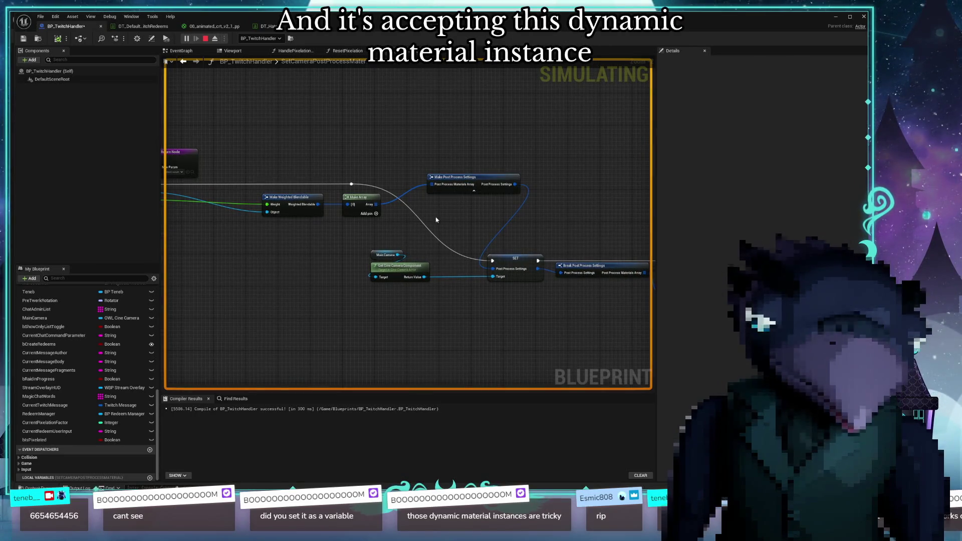
drag(436, 217, 316, 213)
drag(502, 207, 504, 198)
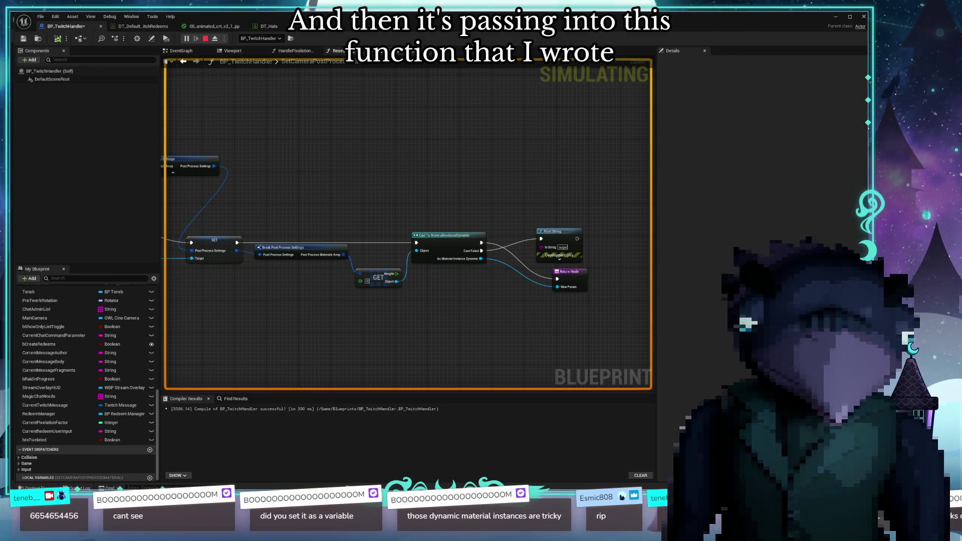
Back in HandlePixelationRedeem, drag SET Pixelation Material Instance ahead of Set Camera Post Process Material
key(alt+Left)
drag(425, 137, 372, 144)
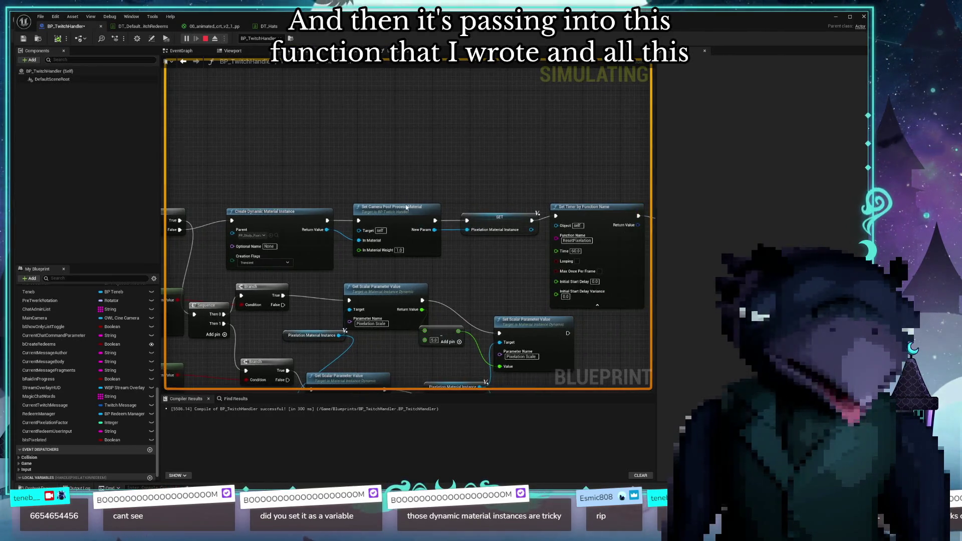
mouse_move(491, 207)
mouse_down()
mouse_move(387, 212)
mouse_move(476, 216)
mouse_up()
Reorder the nodes so Set Camera Post Process Material runs before SET Pixelation Material Instance
click(381, 225)
drag(381, 226, 371, 226)
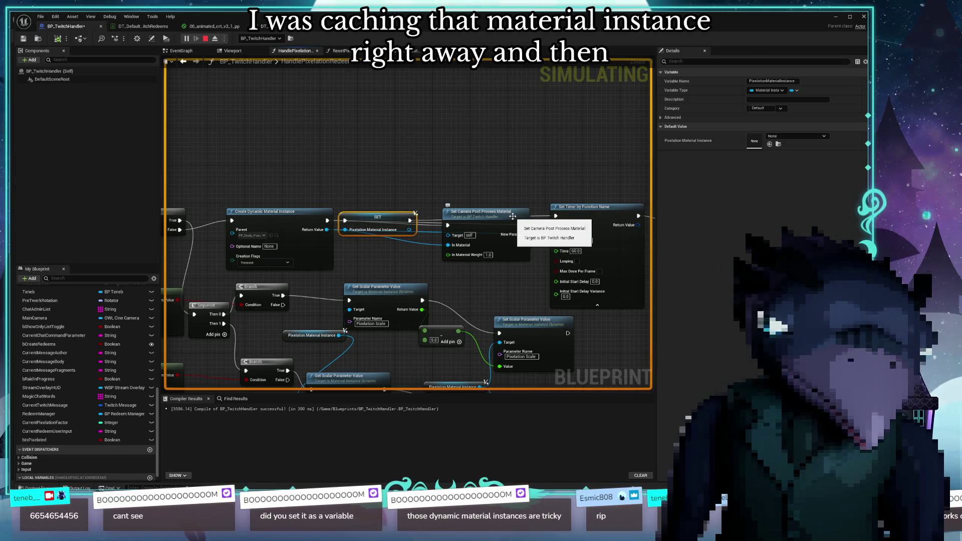
drag(515, 219, 387, 251)
drag(369, 219, 491, 219)
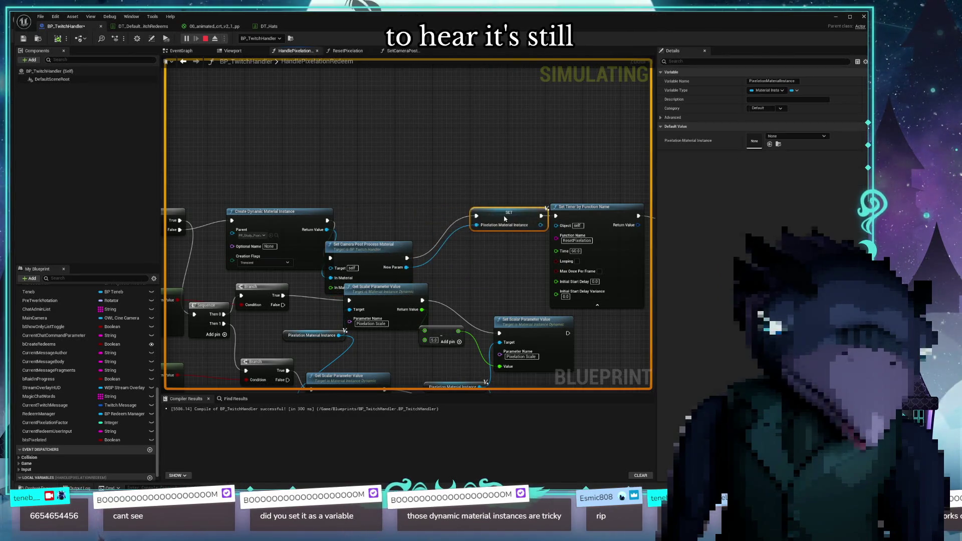
mouse_move(377, 250)
mouse_down()
mouse_move(388, 219)
mouse_move(403, 212)
mouse_up()
Select Is Pixelated, nudge the Sequence node lower, and look across the pixelation branches
mouse_move(452, 261)
mouse_down()
mouse_move(515, 183)
mouse_move(516, 195)
mouse_up()
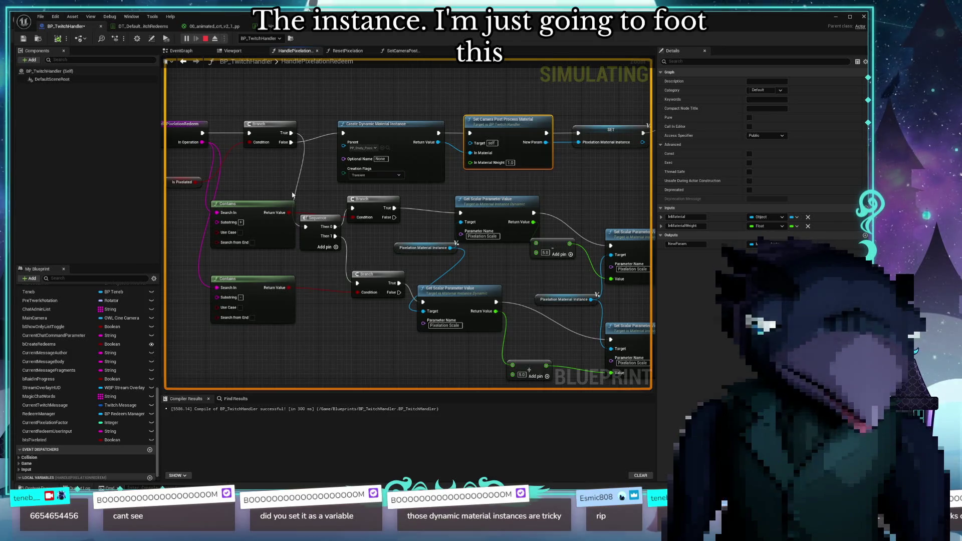
drag(296, 196, 404, 209)
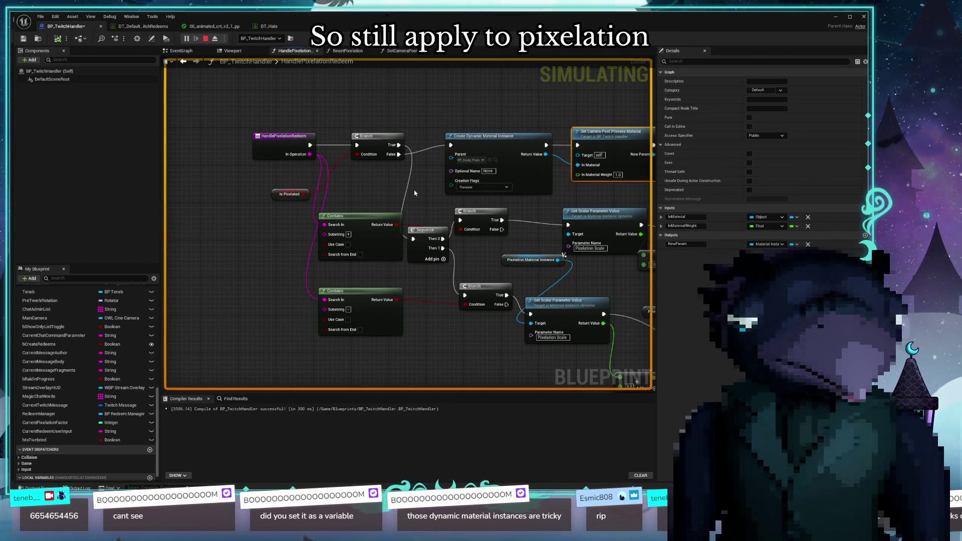
drag(282, 196, 280, 166)
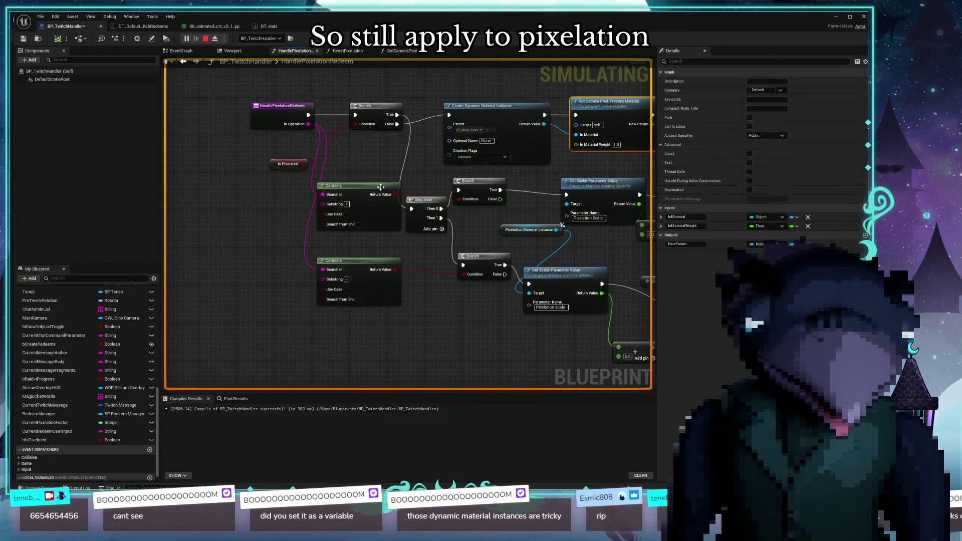
click(284, 165)
mouse_move(424, 236)
mouse_down()
mouse_move(313, 236)
mouse_move(306, 253)
mouse_move(301, 230)
mouse_up()
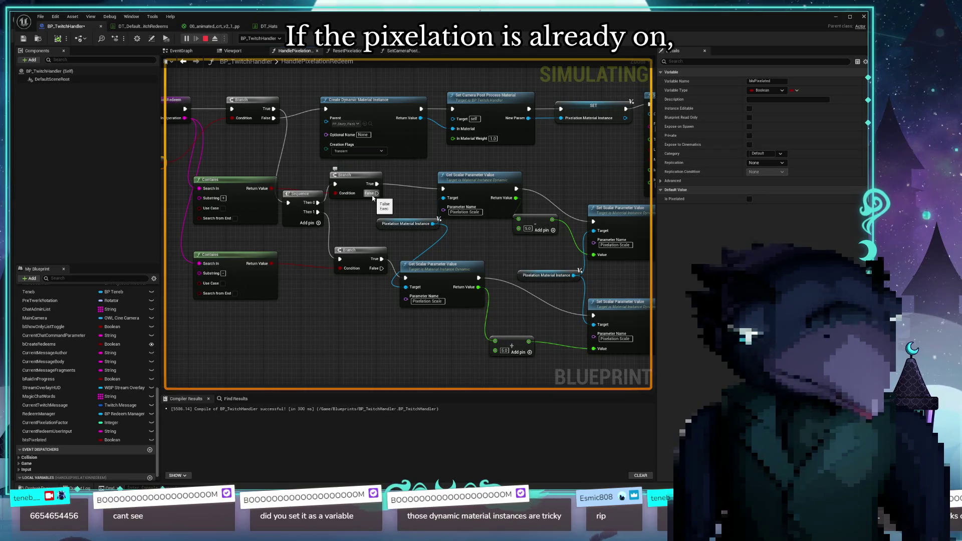
drag(309, 203, 314, 217)
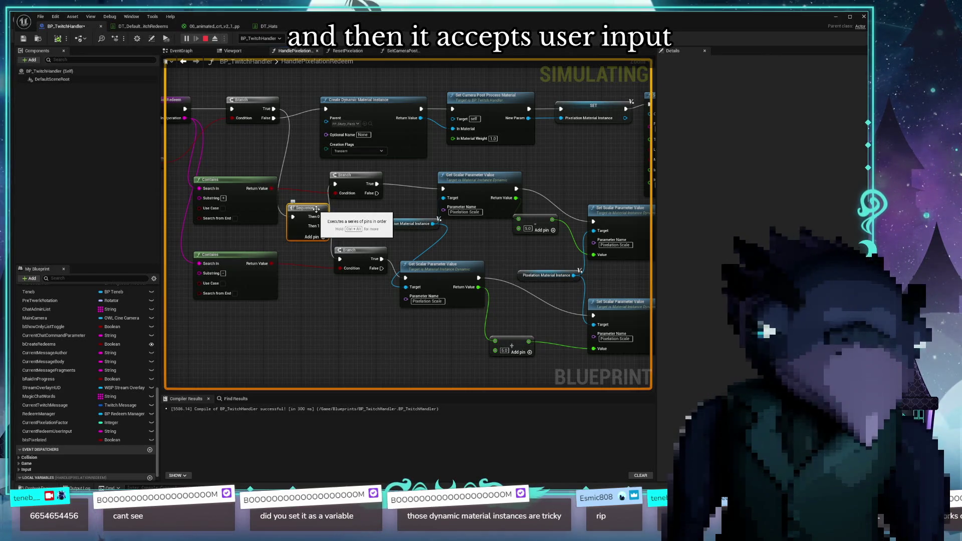
mouse_move(425, 263)
mouse_down()
mouse_move(361, 292)
mouse_move(333, 292)
mouse_up()
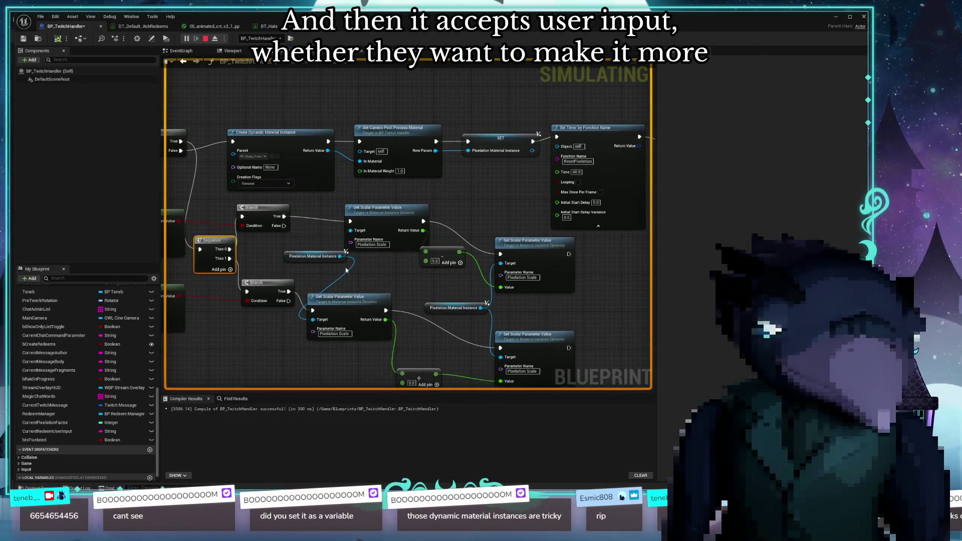
mouse_move(394, 208)
mouse_down()
mouse_move(468, 189)
mouse_move(479, 152)
mouse_up()
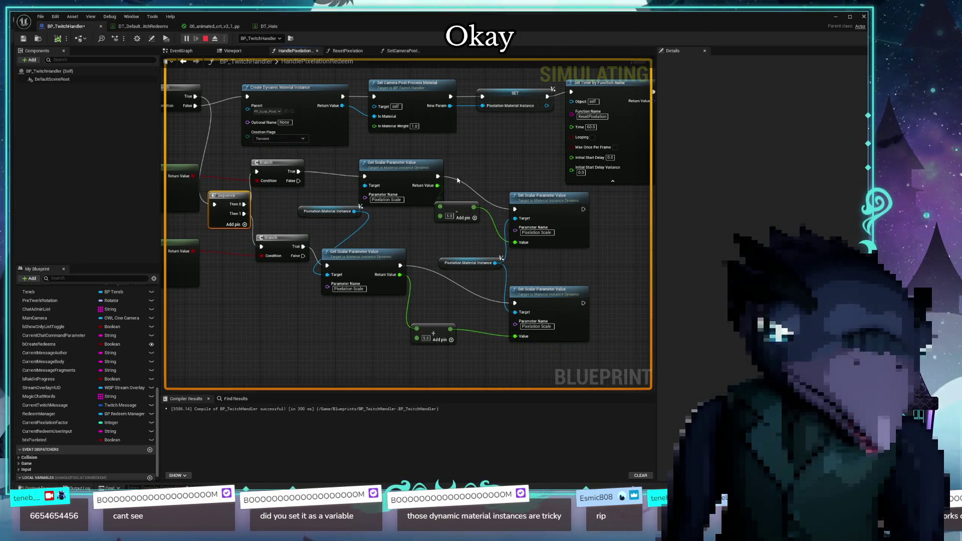
drag(454, 210, 399, 187)
drag(431, 145, 397, 166)
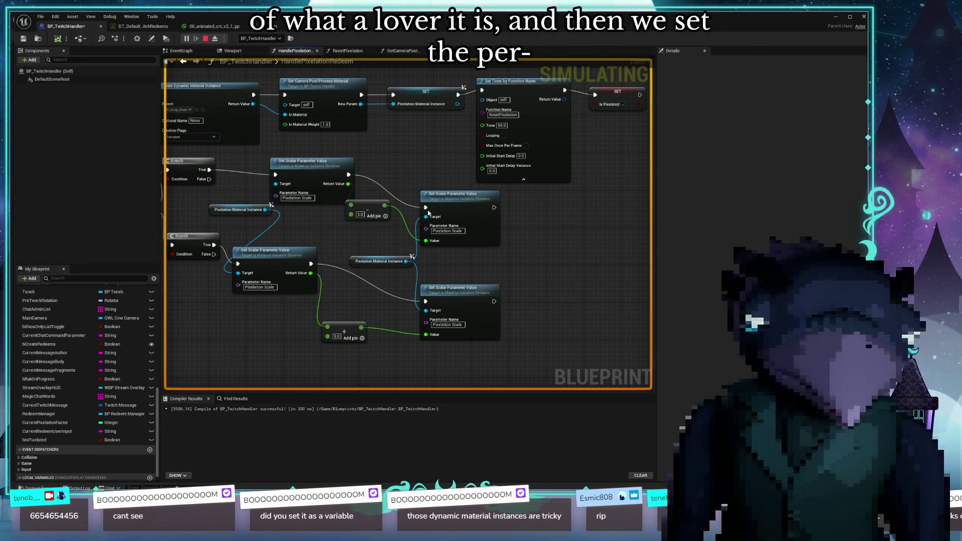
Look over the Pixelation Material Instance getters and the Set Timer by Function Name node
drag(396, 152, 399, 228)
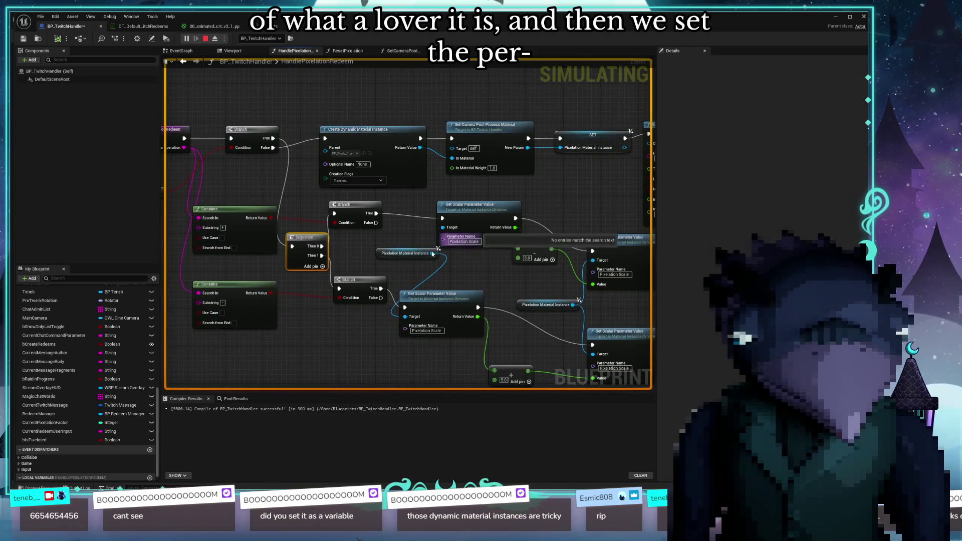
drag(403, 253, 394, 253)
drag(455, 272, 321, 260)
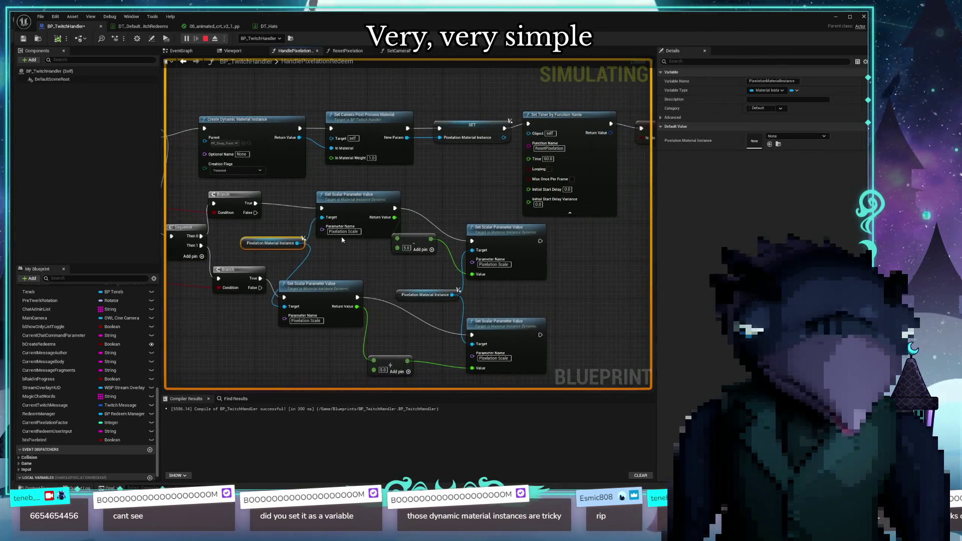
drag(465, 256, 410, 236)
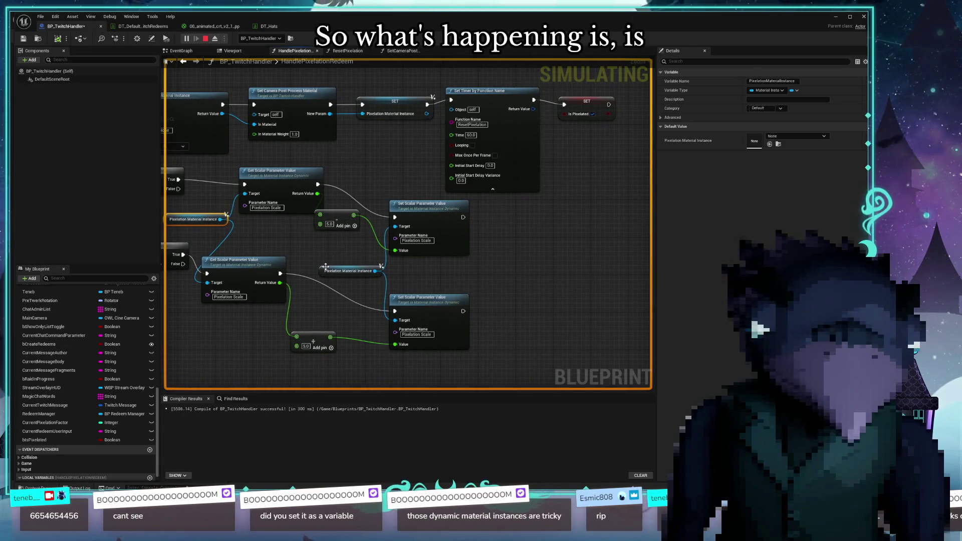
drag(351, 271, 338, 266)
Open the Set Camera Post Process Material function to view its cast and Return nodes
mouse_move(534, 269)
mouse_down()
mouse_move(517, 300)
mouse_move(522, 268)
mouse_move(538, 268)
mouse_up()
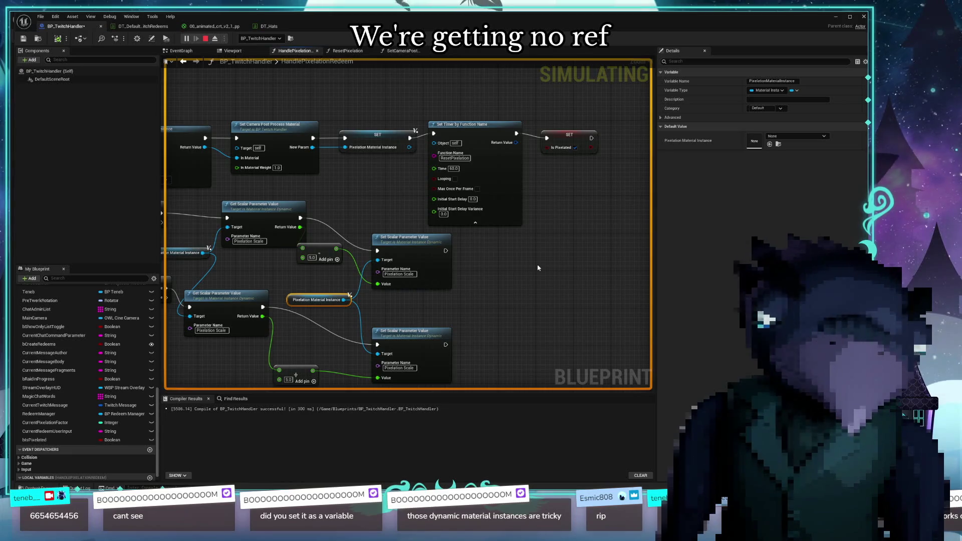
drag(356, 216, 387, 279)
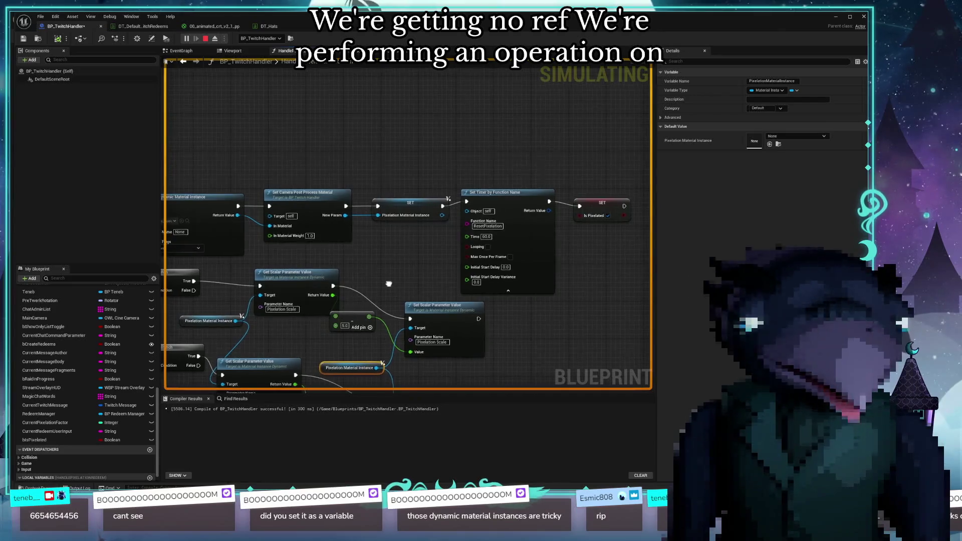
double_click(307, 198)
mouse_move(455, 303)
mouse_down()
mouse_move(369, 296)
mouse_move(541, 301)
mouse_move(371, 275)
mouse_up()
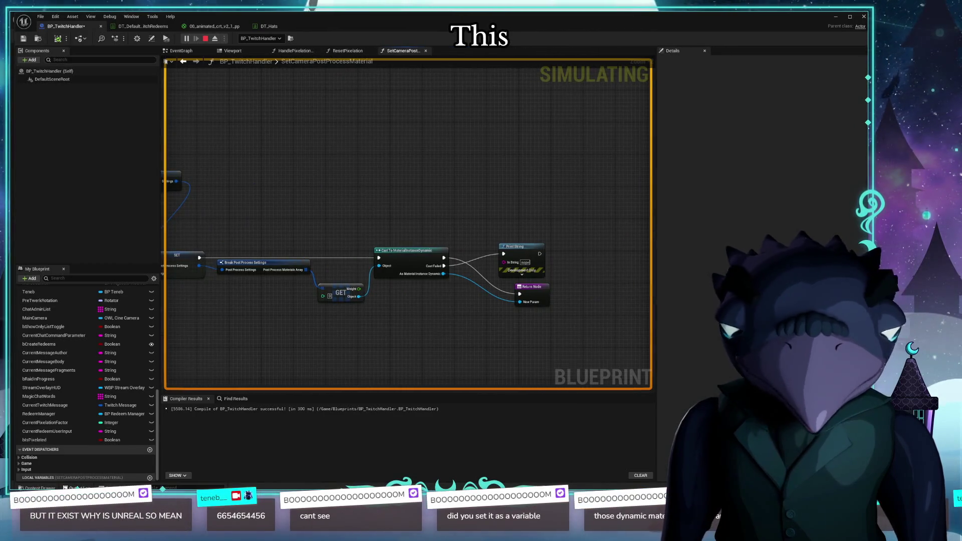
key(grave)
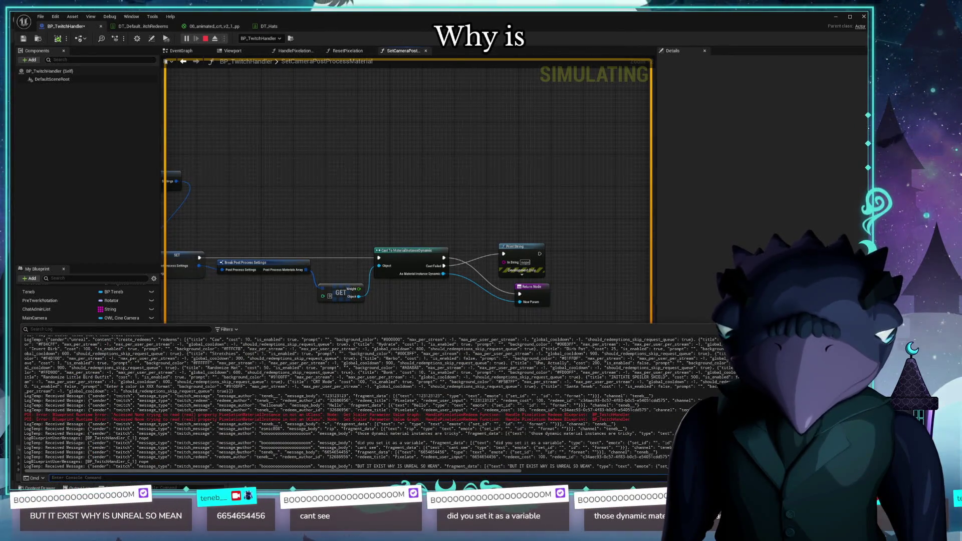
drag(41, 462, 149, 461)
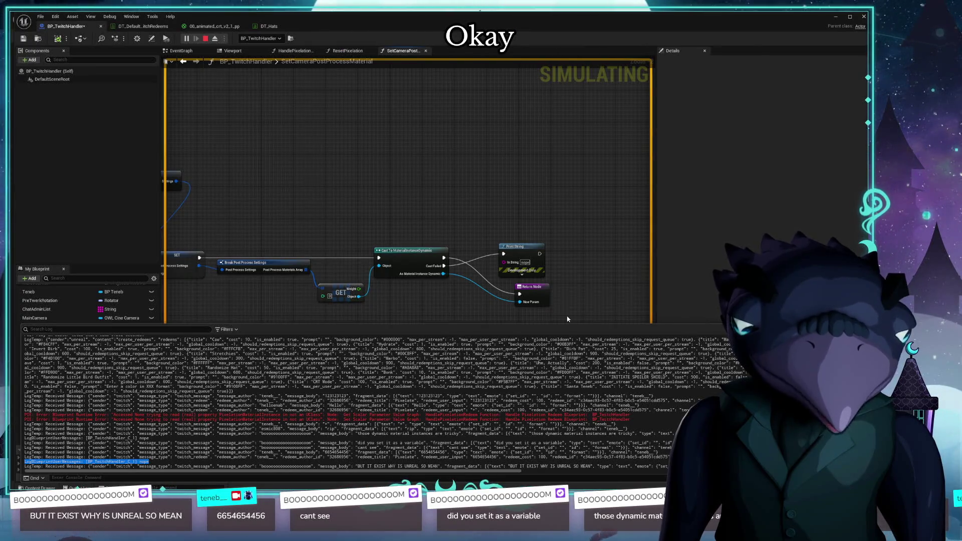
click(412, 198)
drag(524, 252, 524, 240)
key(ctrl+grave)
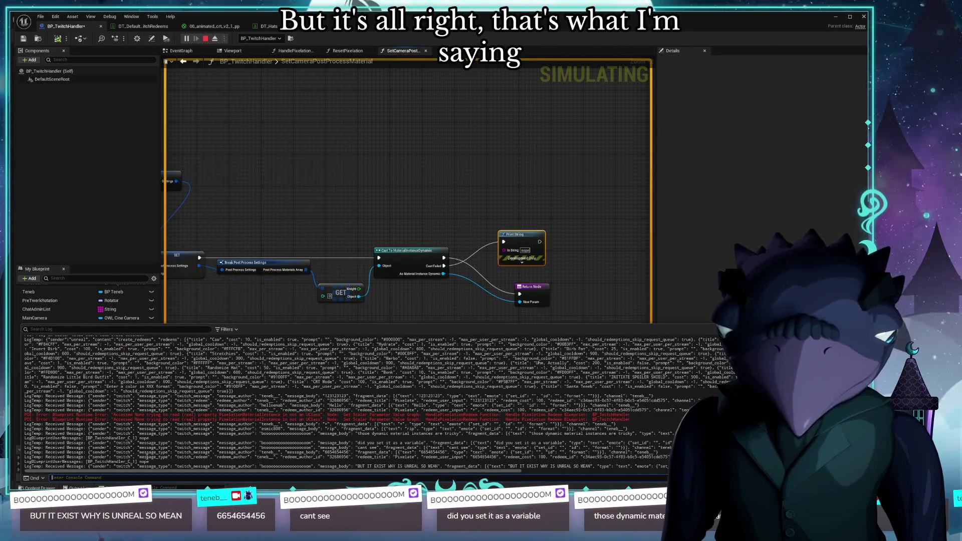
click(161, 441)
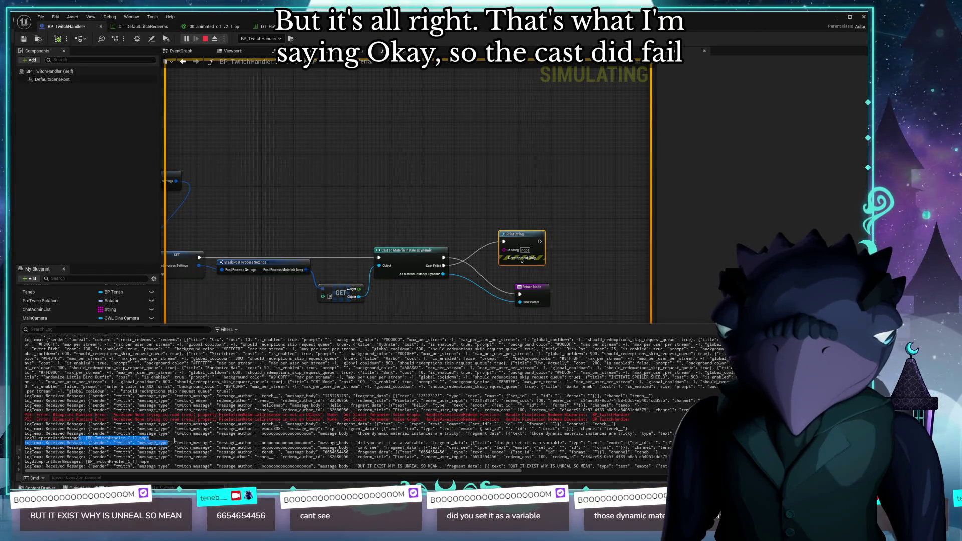
click(134, 439)
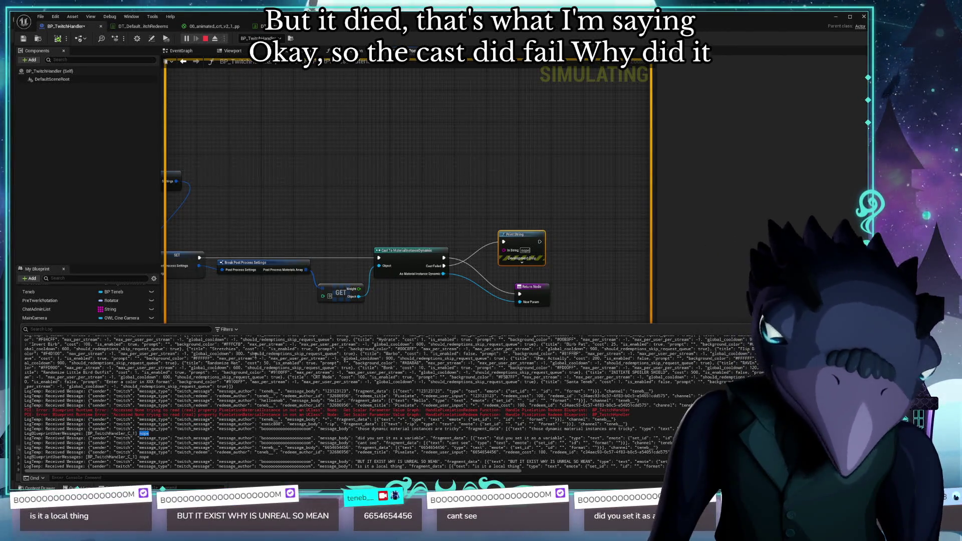
click(471, 279)
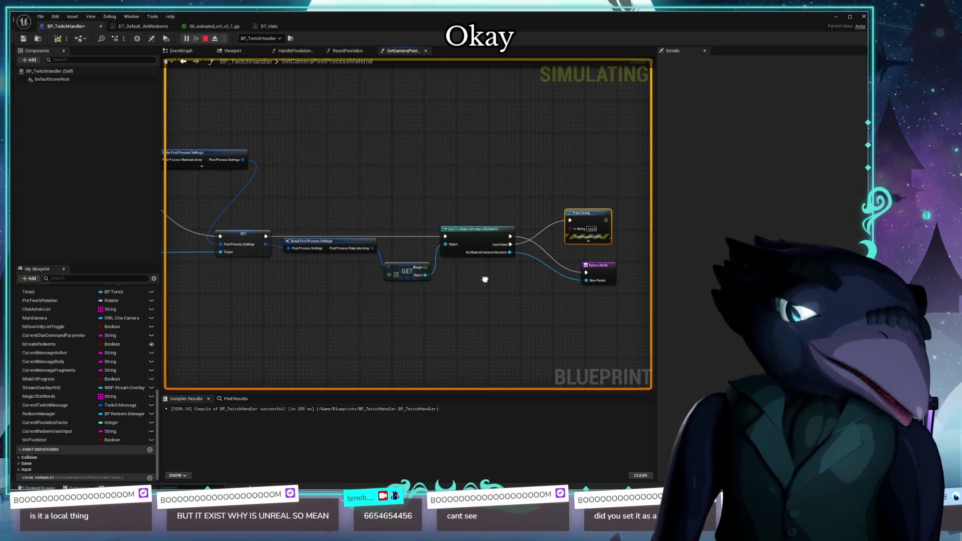
Zoom in on the cast section and reposition the GET and Cast To MaterialInstanceDynamic nodes
mouse_move(486, 279)
mouse_down()
mouse_move(485, 287)
mouse_move(552, 273)
mouse_up()
scroll(396, 305, up, 2)
drag(396, 305, 409, 346)
click(427, 264)
drag(426, 264, 333, 284)
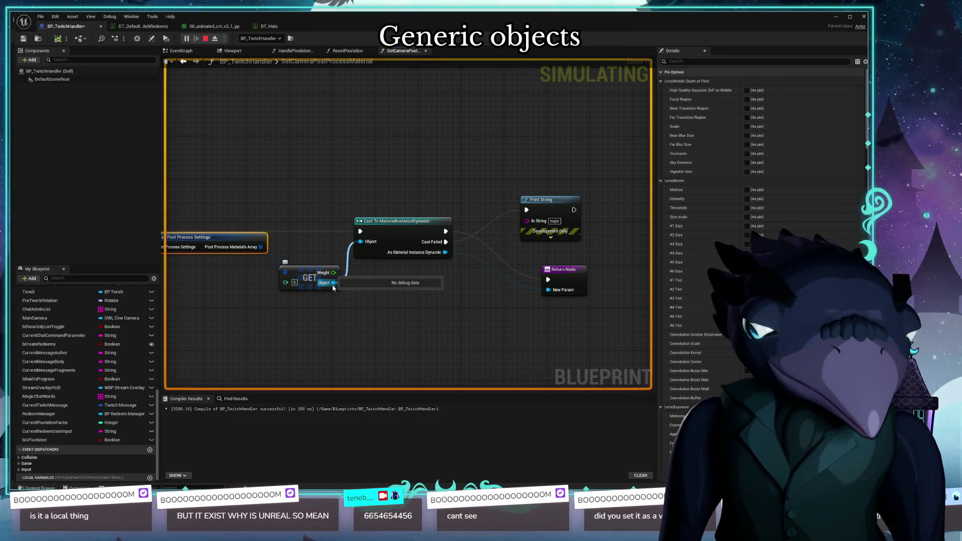
mouse_move(311, 283)
mouse_down()
mouse_move(310, 263)
mouse_move(312, 284)
mouse_up()
drag(398, 227, 398, 226)
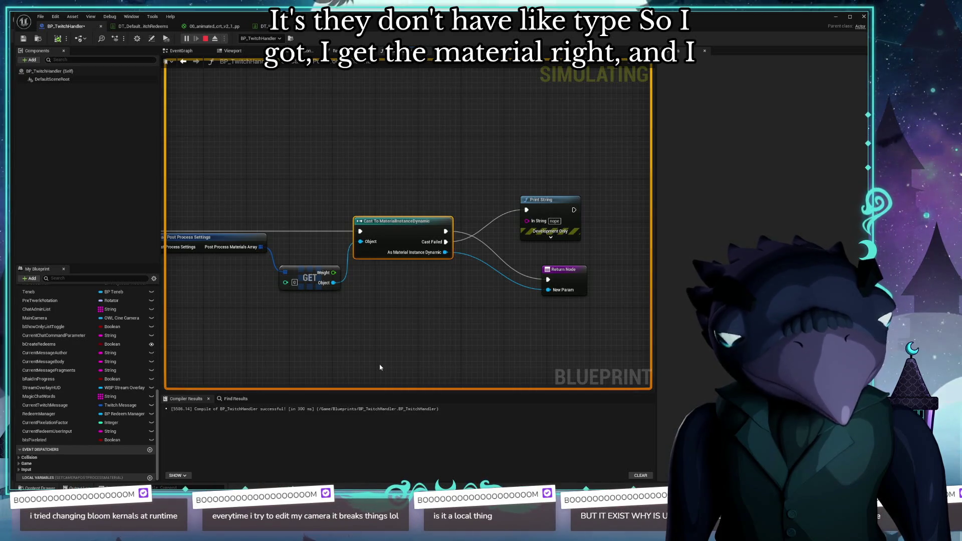
Move the Return Node up-left and Break Post Process Settings slightly down
drag(577, 275, 560, 269)
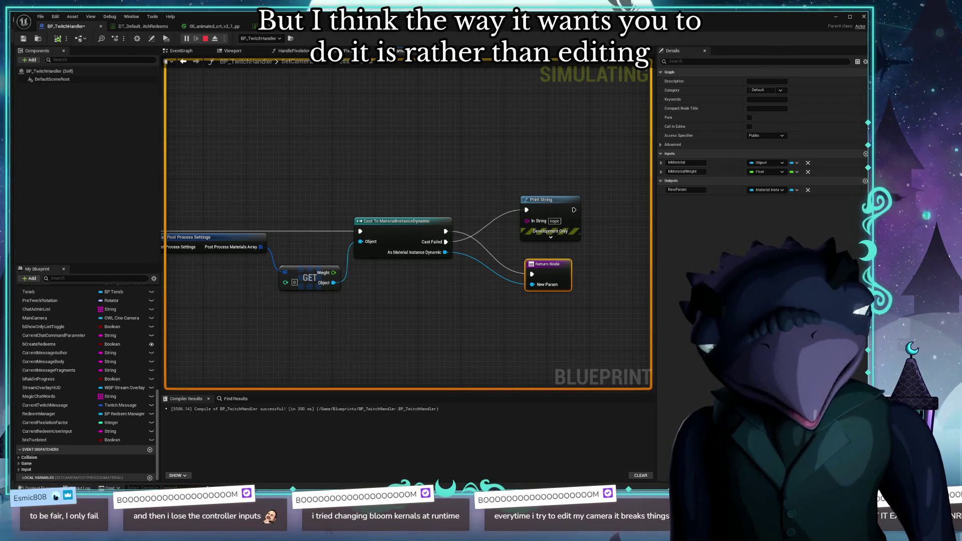
drag(603, 327, 570, 332)
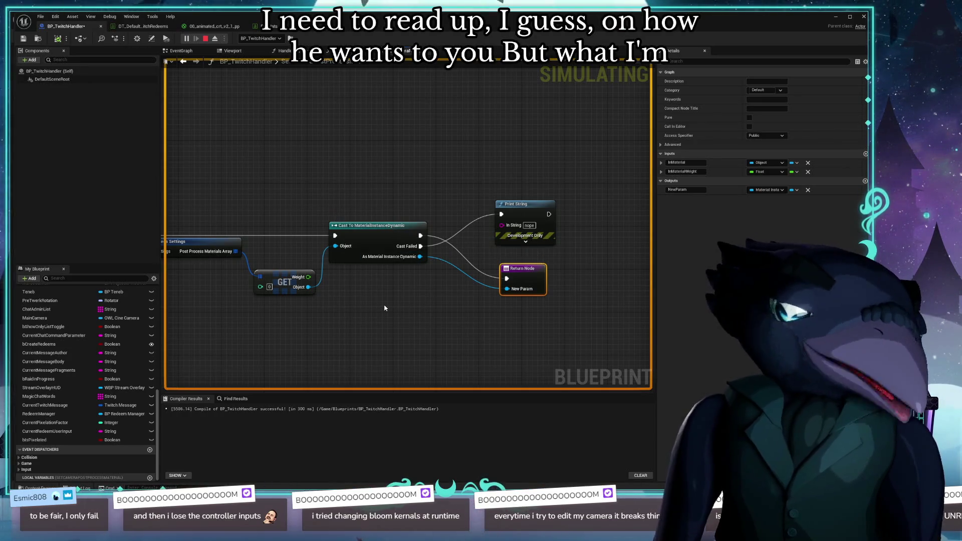
mouse_move(385, 308)
mouse_down()
mouse_move(522, 299)
mouse_move(467, 280)
mouse_up()
drag(414, 205, 403, 216)
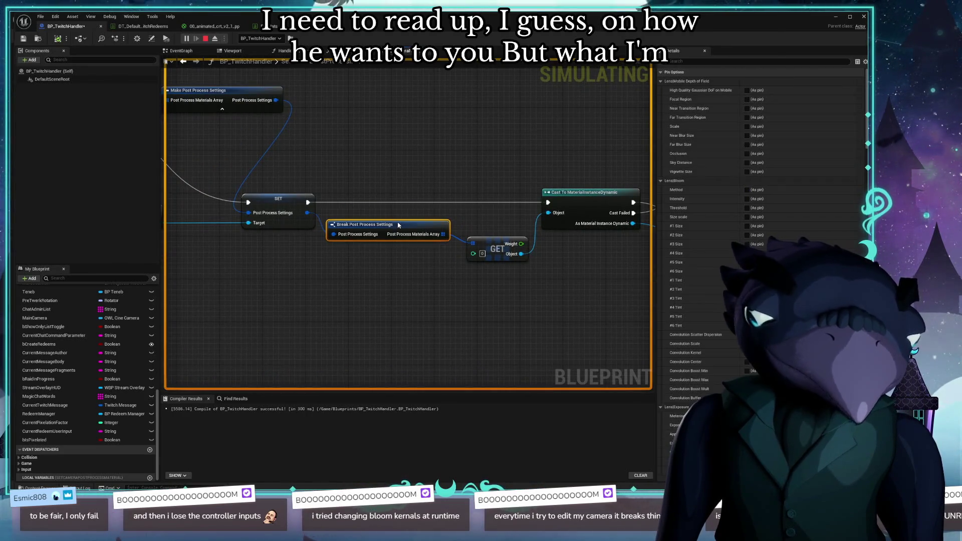
Pan through SetCameraPostProcessMaterial from the cast nodes back to the entry and Make Array
drag(464, 278, 403, 288)
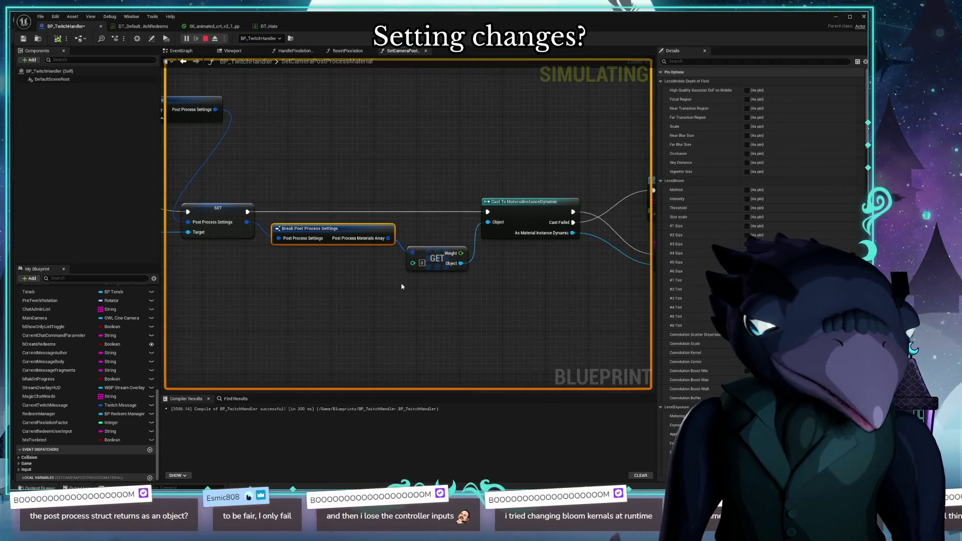
mouse_move(579, 277)
mouse_down()
mouse_move(480, 293)
mouse_move(383, 271)
mouse_move(498, 272)
mouse_up()
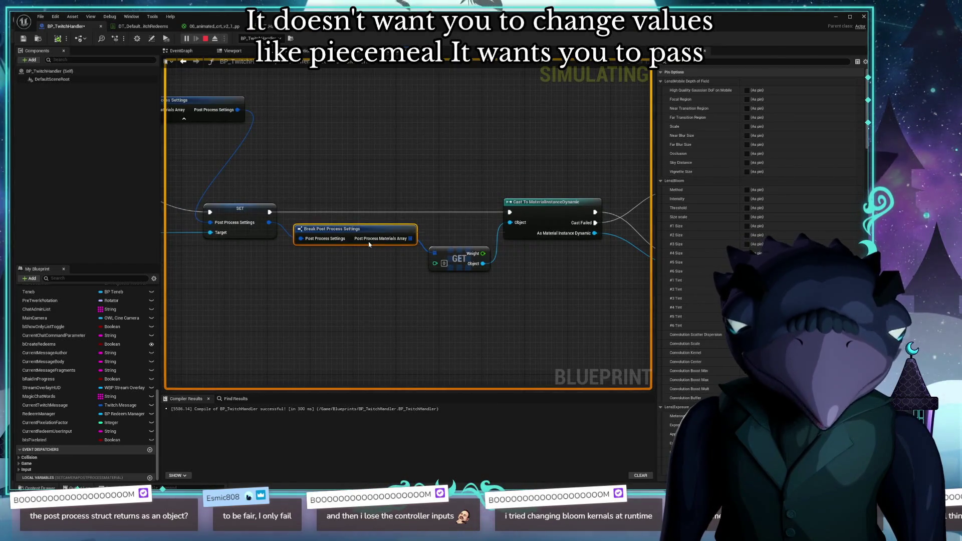
mouse_move(400, 263)
mouse_down()
mouse_move(373, 257)
mouse_move(342, 291)
mouse_up()
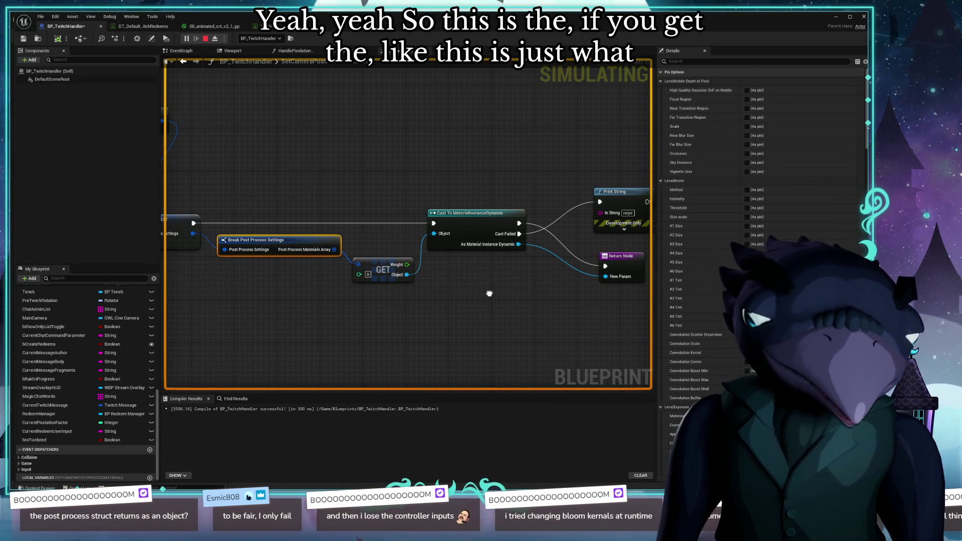
drag(482, 293, 424, 289)
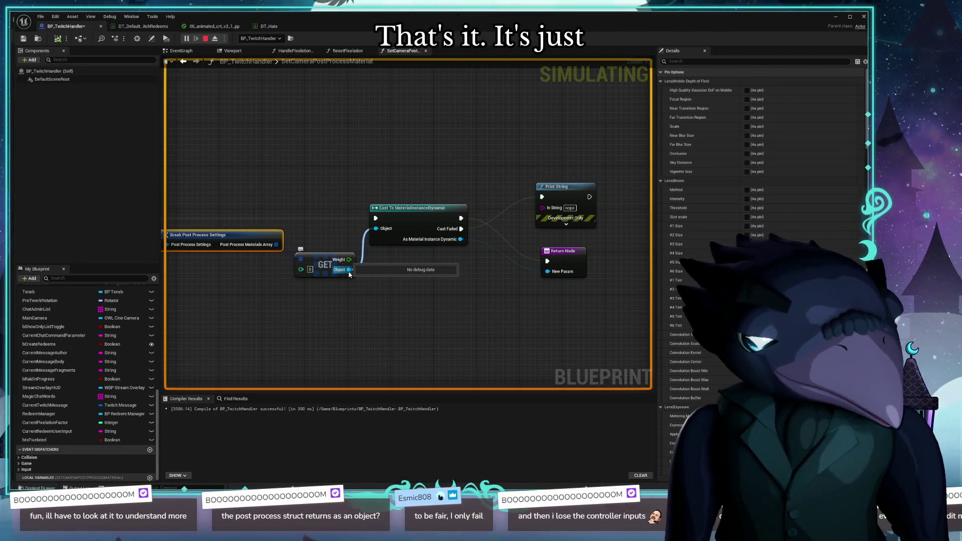
mouse_move(313, 315)
mouse_down()
mouse_move(352, 320)
mouse_move(352, 330)
mouse_up()
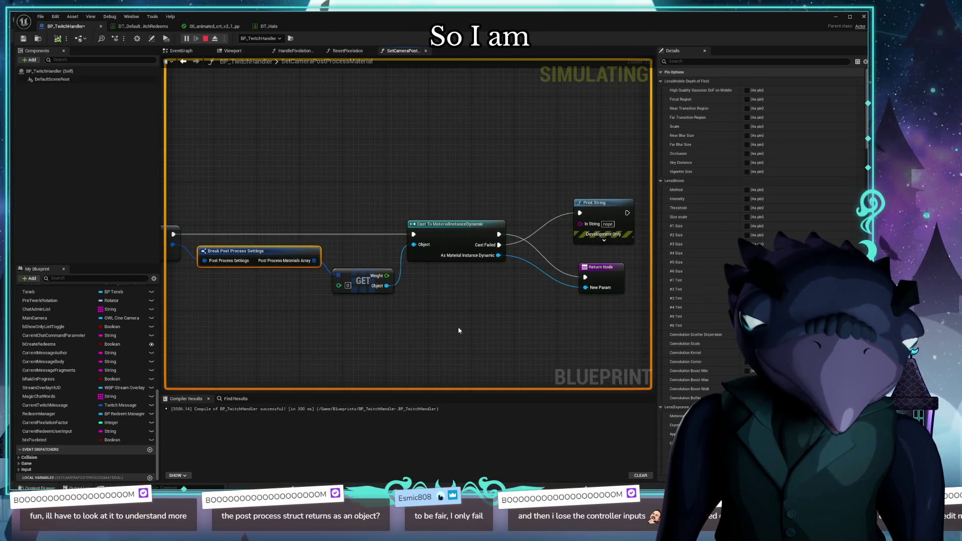
mouse_move(466, 333)
mouse_down()
mouse_move(510, 359)
mouse_move(615, 360)
mouse_up()
mouse_move(195, 320)
mouse_down()
mouse_move(461, 337)
mouse_move(353, 296)
mouse_up()
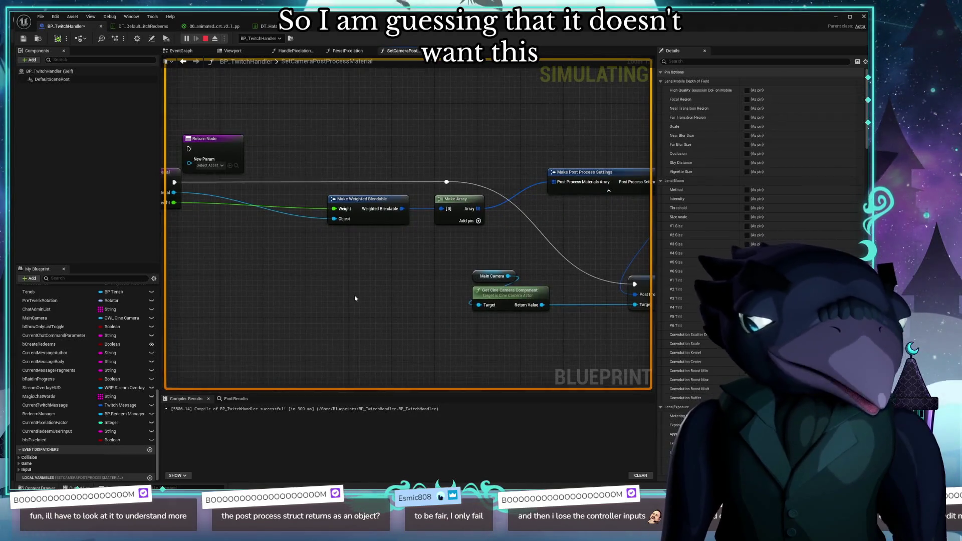
Nudge Make Weighted Blendable right and Make Post Process Settings slightly left
drag(436, 268, 396, 279)
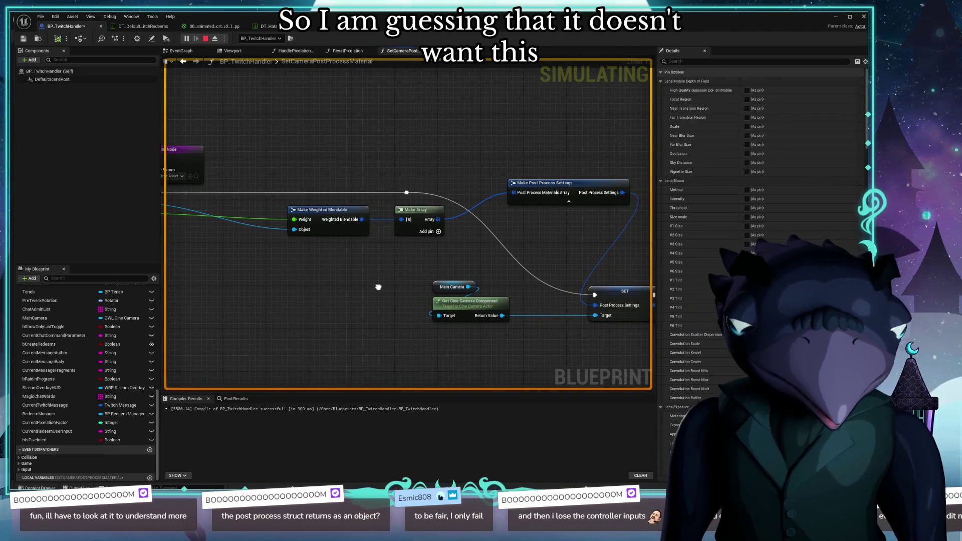
drag(326, 209, 335, 209)
drag(374, 252, 278, 289)
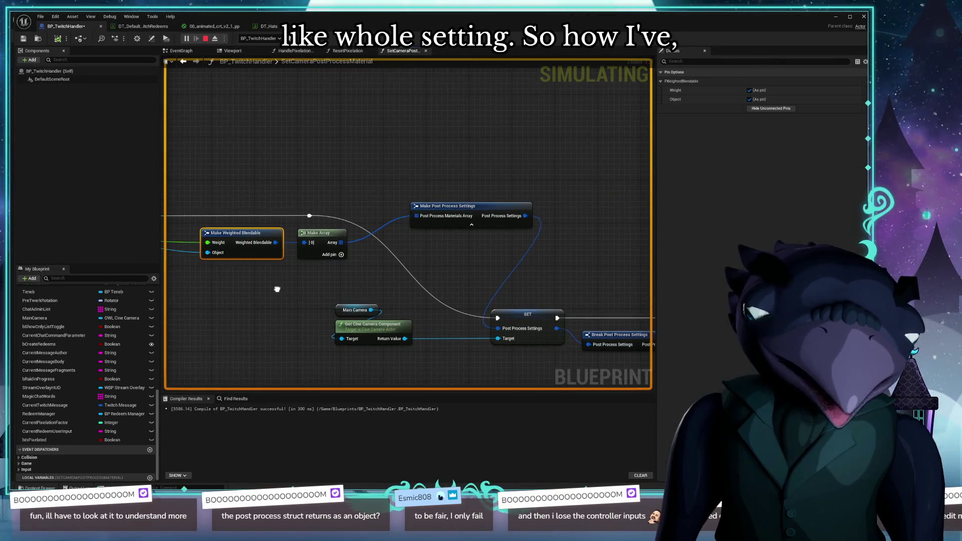
click(463, 208)
drag(463, 208, 446, 208)
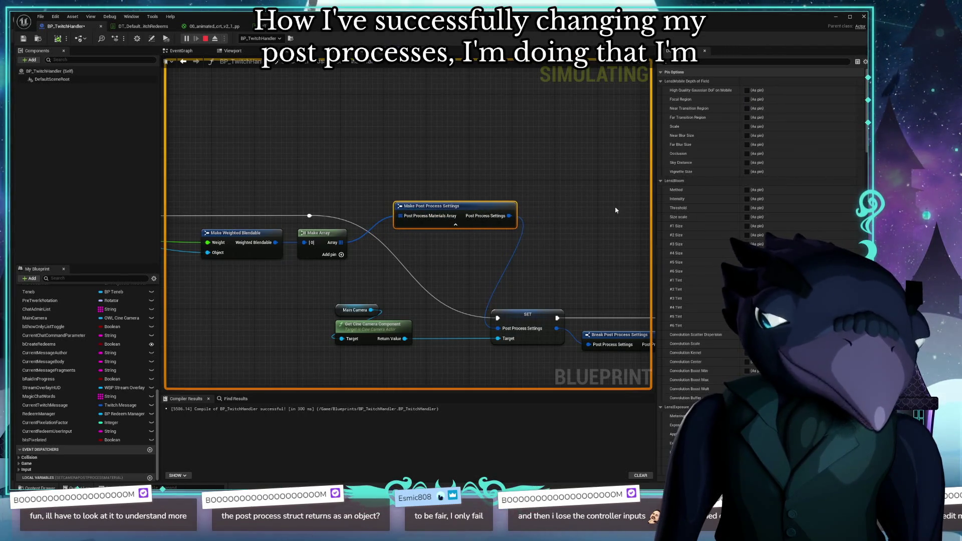
drag(598, 207, 425, 200)
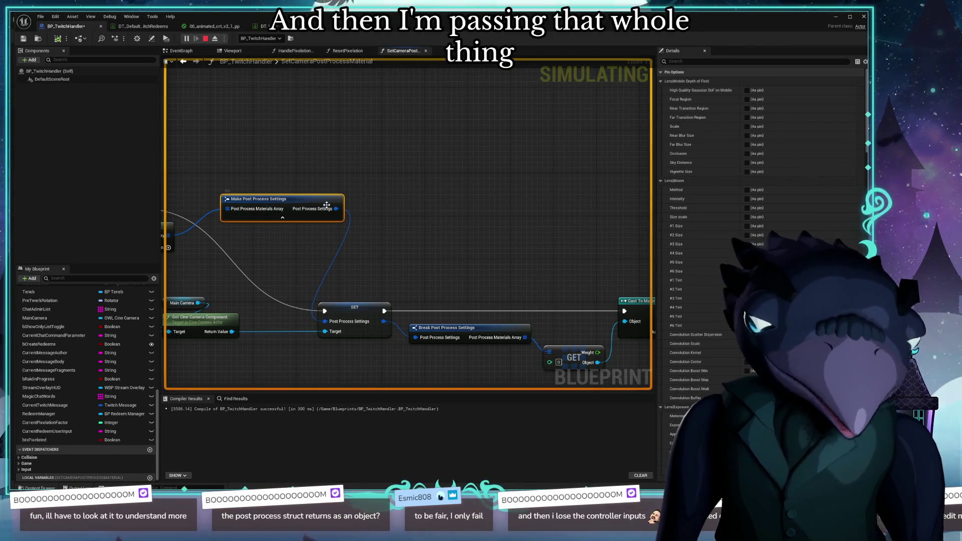
Delete the Cast, GET, Print String and Return nodes after Break Post Process Settings
drag(453, 275, 436, 189)
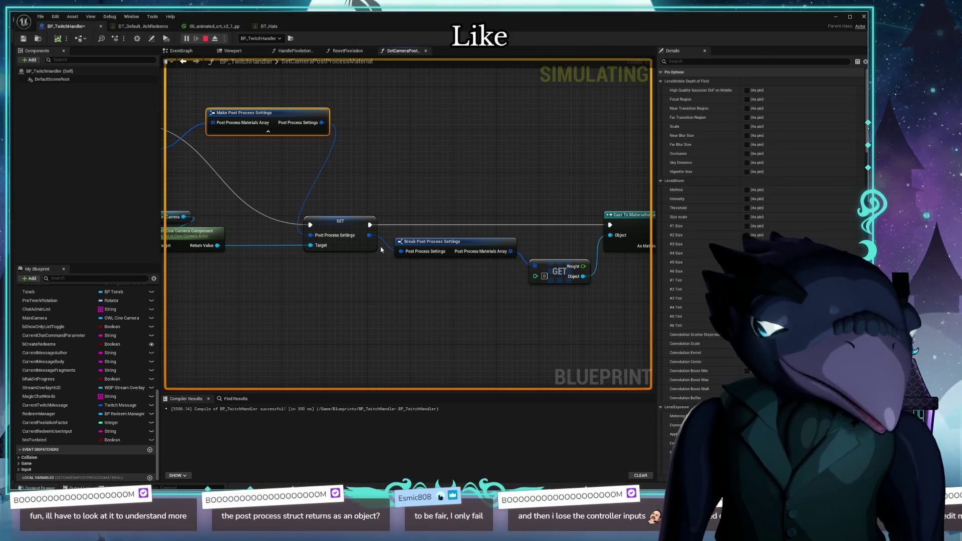
drag(370, 334, 192, 365)
scroll(192, 366, down, 2)
scroll(279, 327, up, 2)
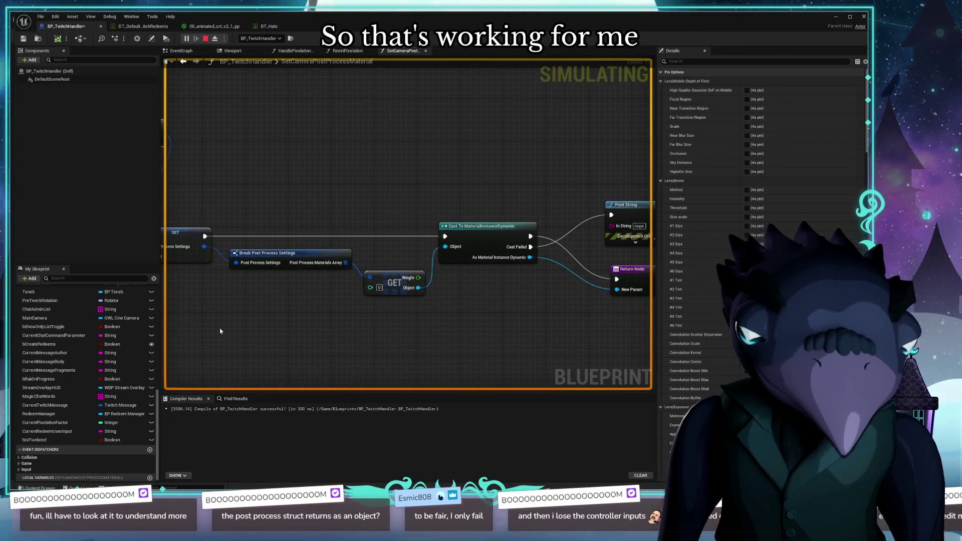
drag(445, 127, 346, 148)
drag(263, 190, 597, 340)
key(Delete)
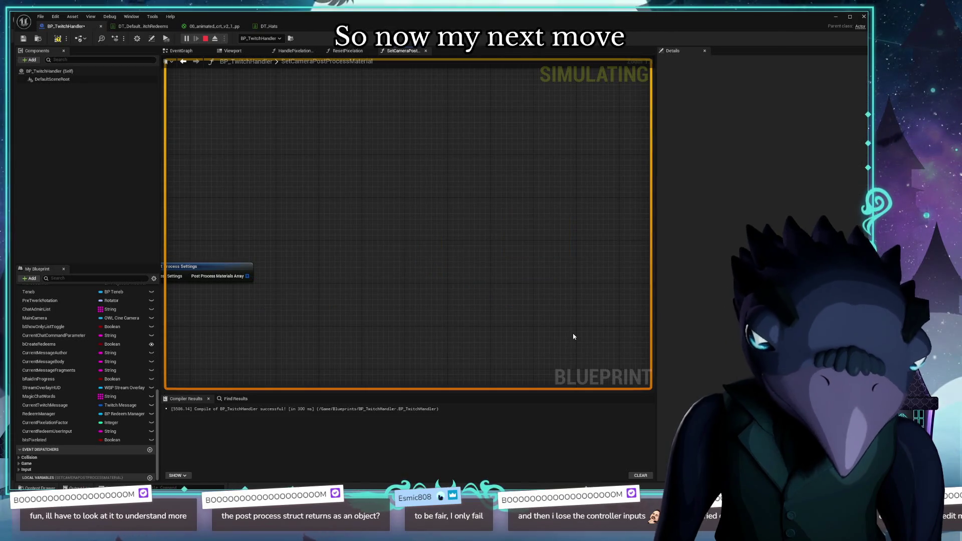
Remove the function's NewParam output, delete the Return Node, and compile
drag(255, 267, 466, 250)
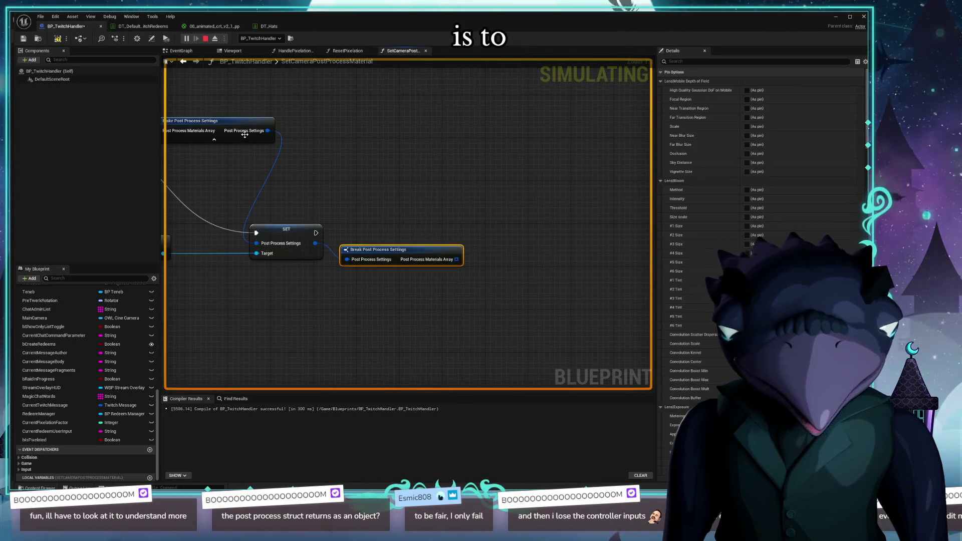
click(210, 107)
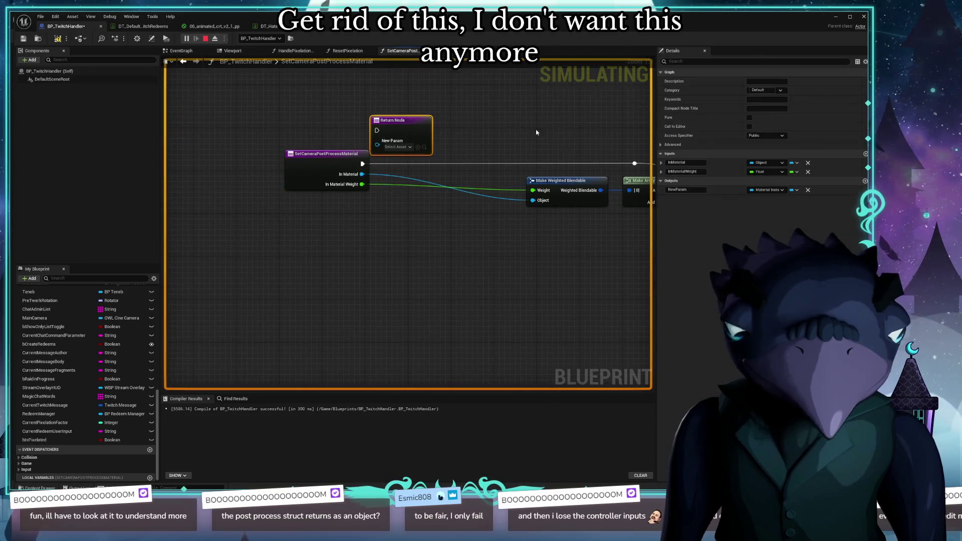
click(808, 190)
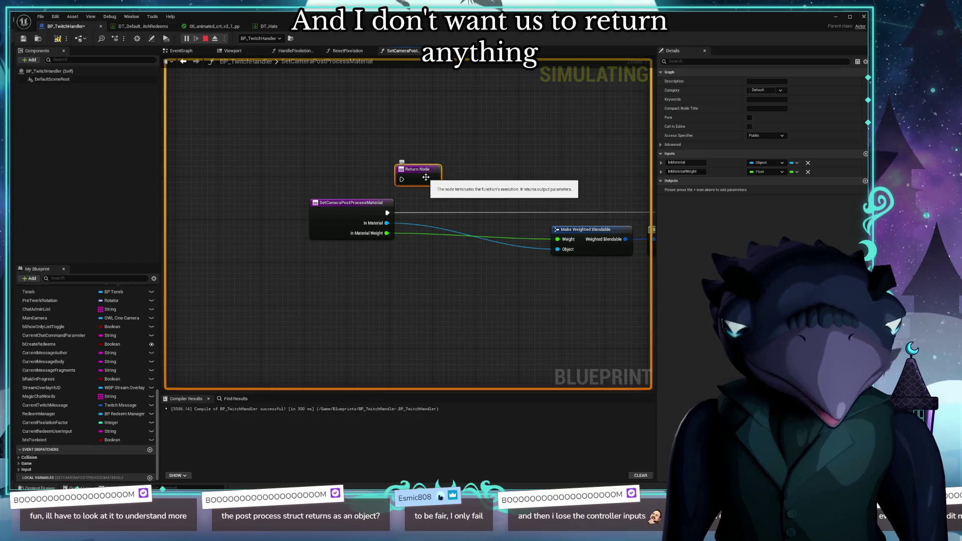
key(Delete)
mouse_move(425, 183)
mouse_down()
mouse_move(287, 150)
mouse_move(185, 153)
mouse_up()
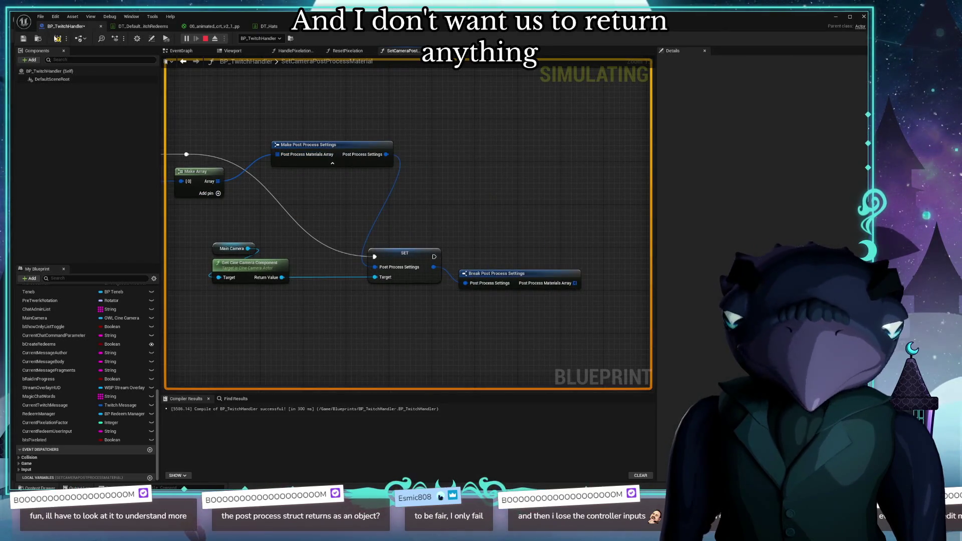
click(57, 39)
In HandlePixelationRedeem, refresh the Set Camera Post Process Material call to drop New Param
mouse_move(336, 91)
mouse_down()
mouse_move(455, 105)
mouse_move(562, 101)
mouse_up()
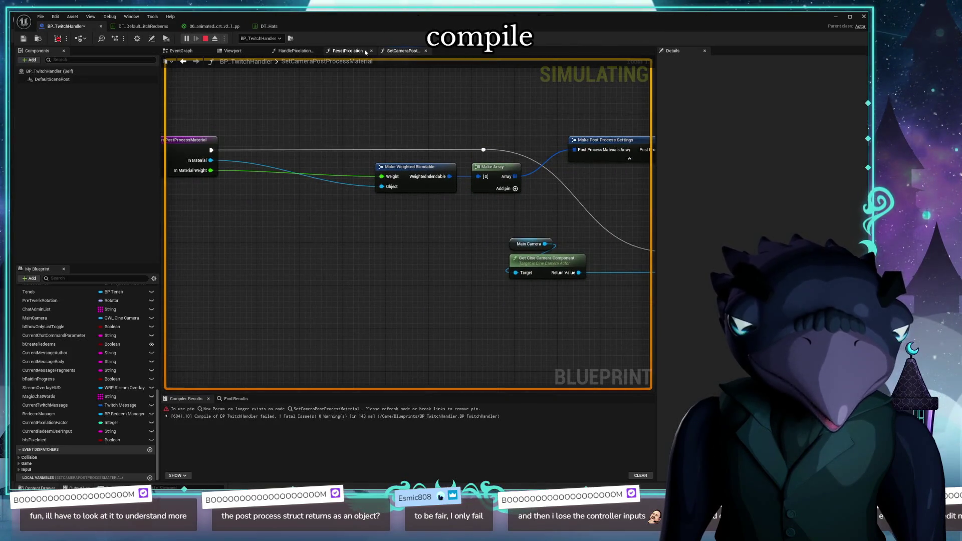
click(301, 52)
right_click(349, 214)
click(376, 222)
Swap the SET Pixelation Material Instance and Set Camera nodes so SET runs first, then recompile
drag(325, 203, 338, 188)
drag(411, 204, 289, 213)
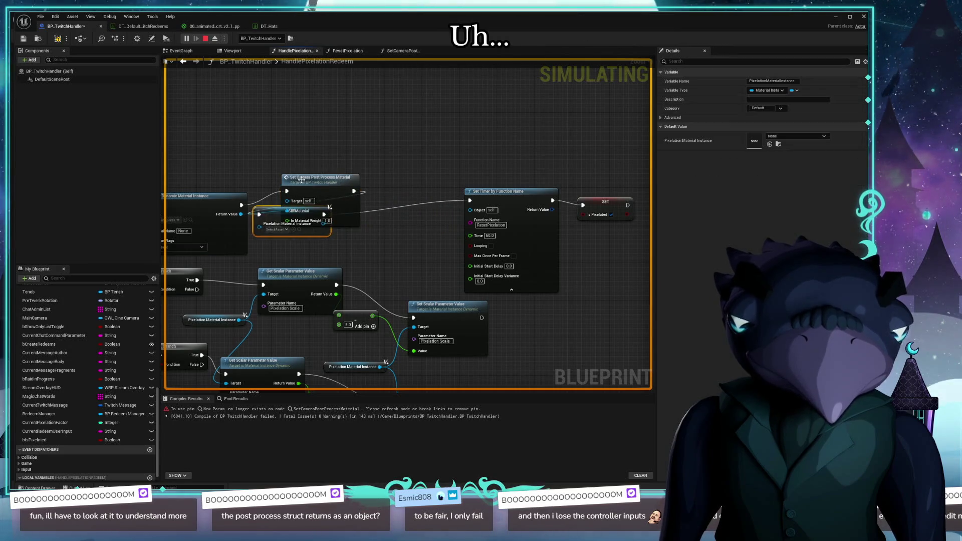
drag(321, 179, 382, 179)
key(F7)
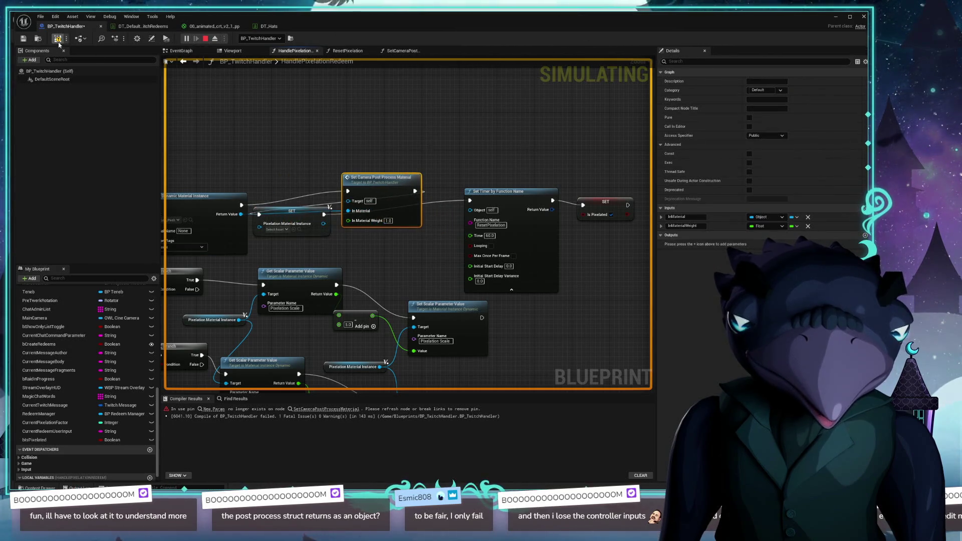
drag(295, 134, 261, 150)
drag(349, 202, 359, 211)
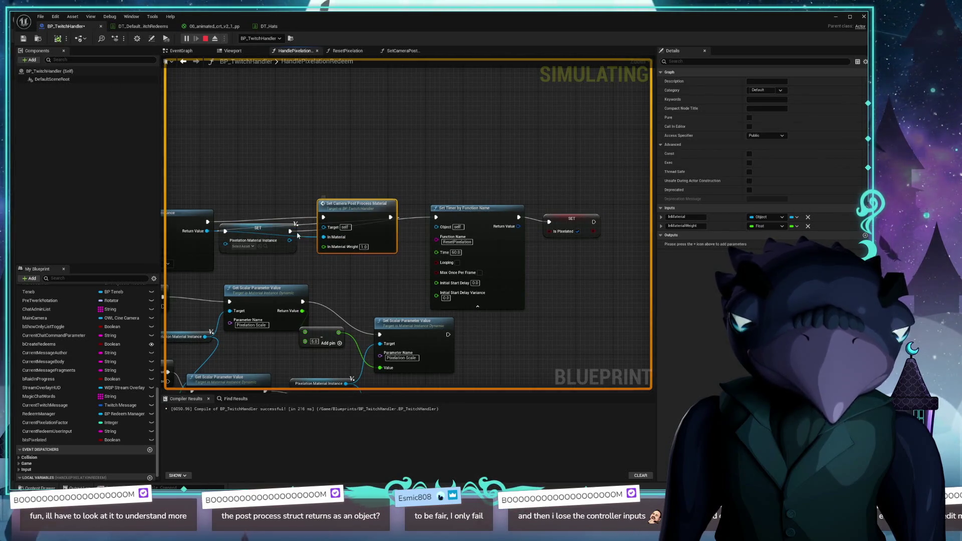
Connect Set Camera Post Process Material's exec to Set Timer by Function Name, align nodes, and save
mouse_move(292, 234)
mouse_down()
mouse_move(314, 225)
mouse_move(294, 231)
mouse_up()
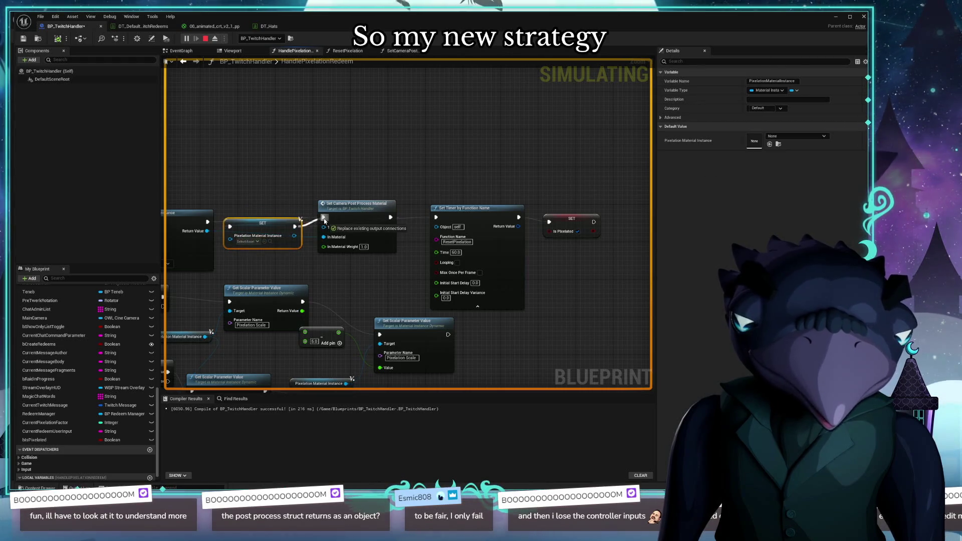
alt+click(390, 217)
mouse_move(390, 218)
mouse_down()
mouse_move(501, 221)
mouse_move(437, 217)
mouse_move(457, 214)
mouse_up()
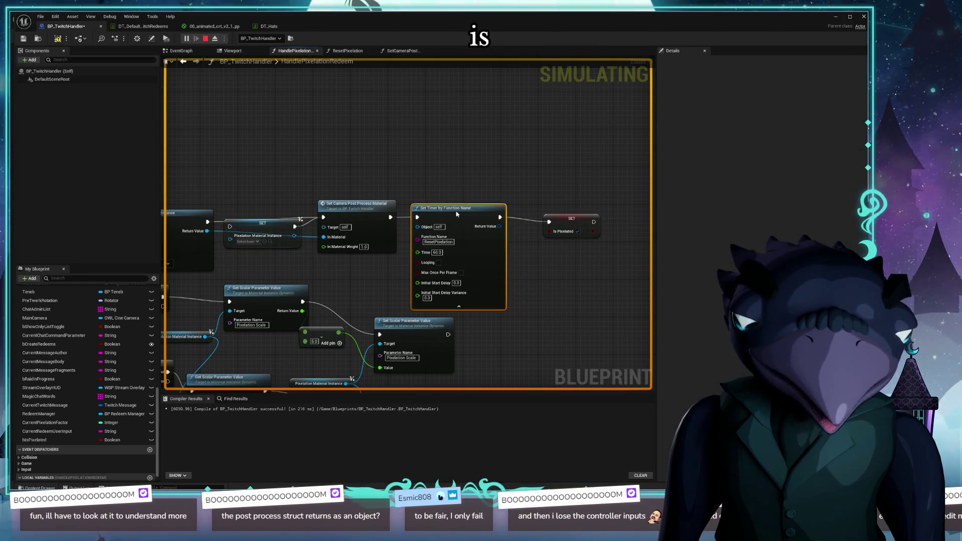
drag(577, 220, 557, 216)
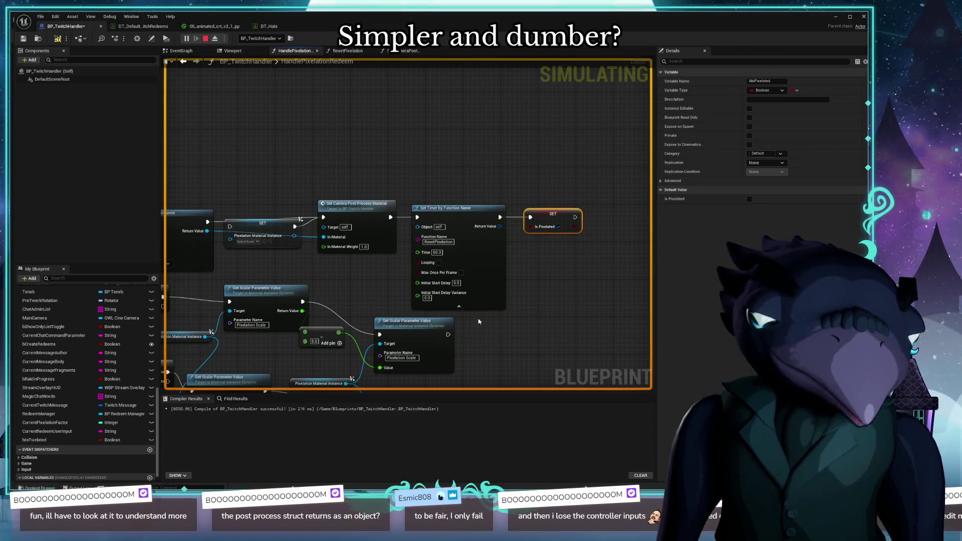
drag(351, 295, 559, 276)
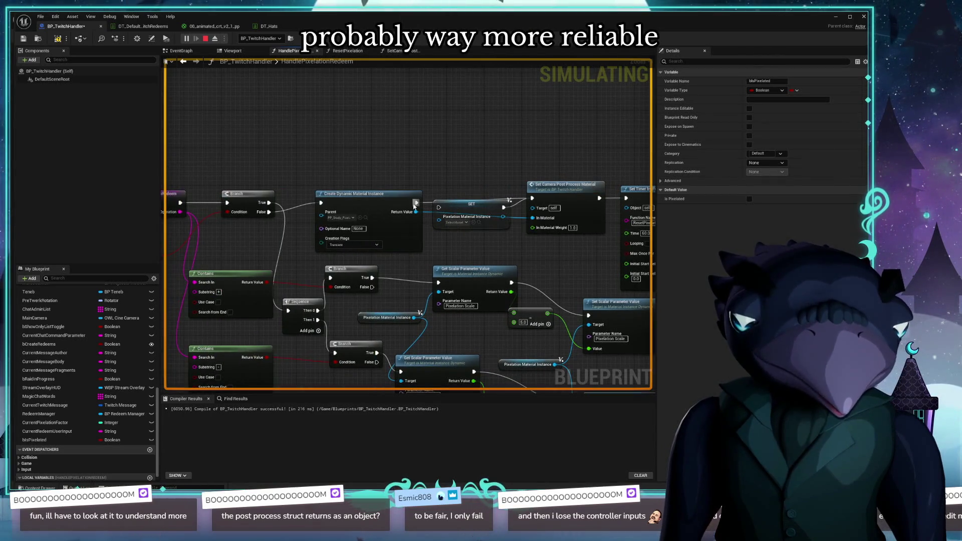
drag(454, 209, 454, 204)
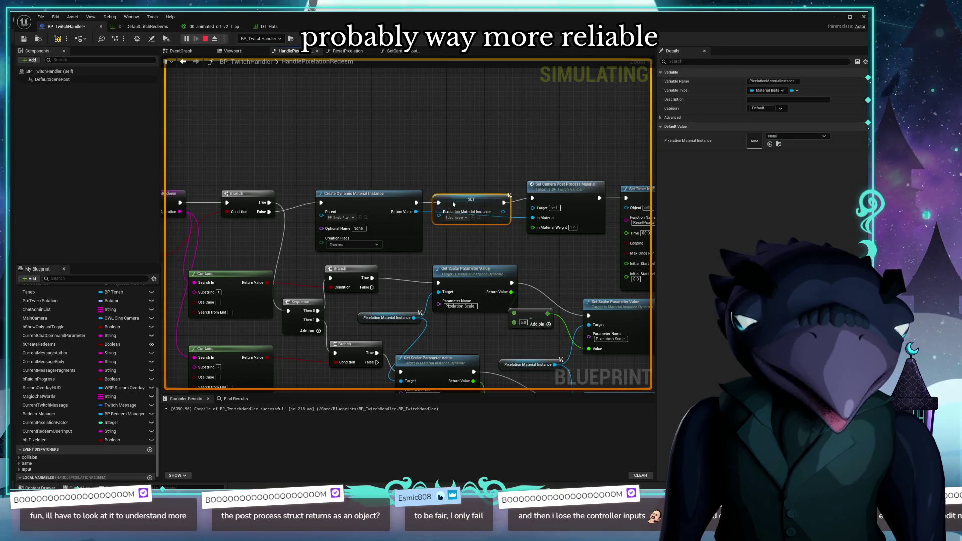
key(ctrl+s)
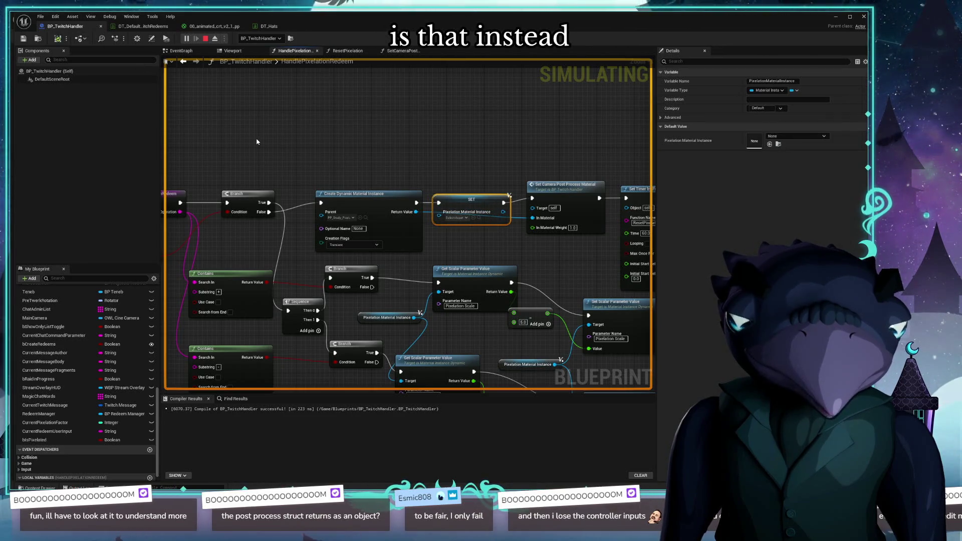
Nudge Set Camera Post Process Material down and look over the Branch, Sequence and Contains nodes
mouse_move(438, 151)
mouse_down()
mouse_move(346, 171)
mouse_move(199, 152)
mouse_up()
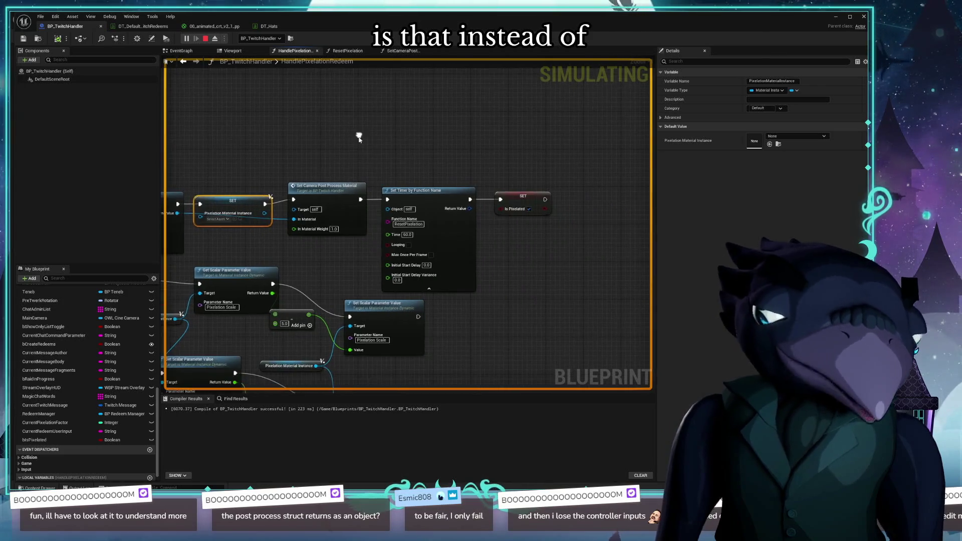
mouse_move(339, 190)
mouse_down()
mouse_move(341, 199)
mouse_move(429, 201)
mouse_up()
mouse_move(265, 223)
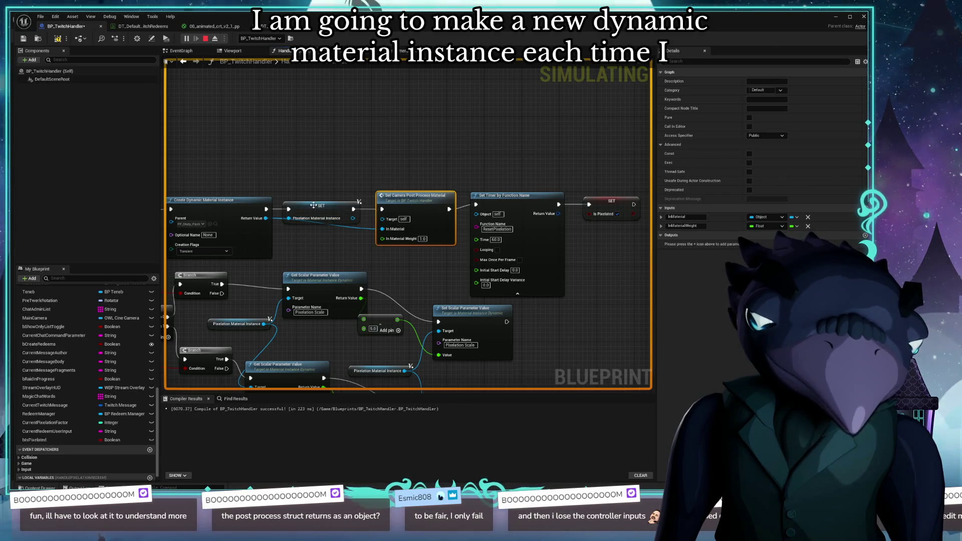
drag(353, 218, 380, 230)
drag(300, 240, 398, 233)
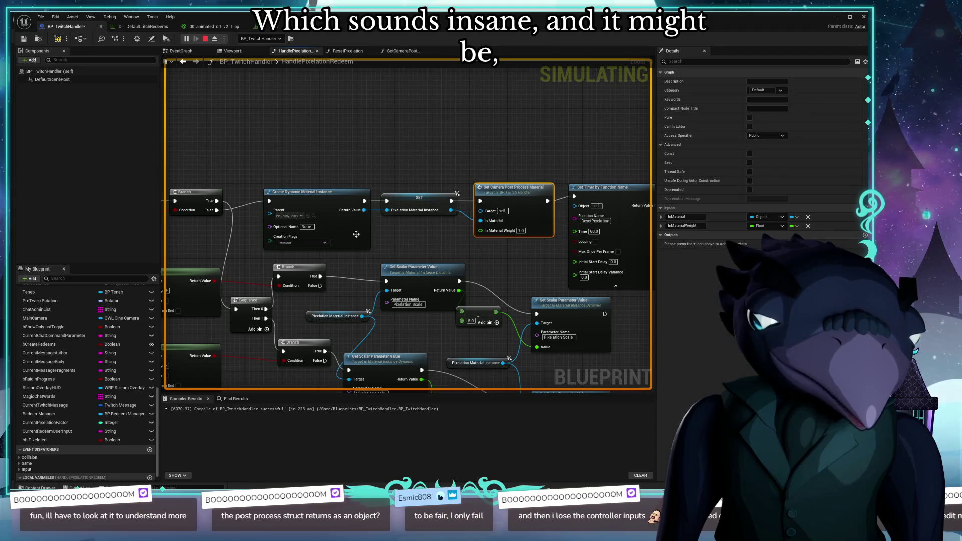
drag(426, 232, 329, 219)
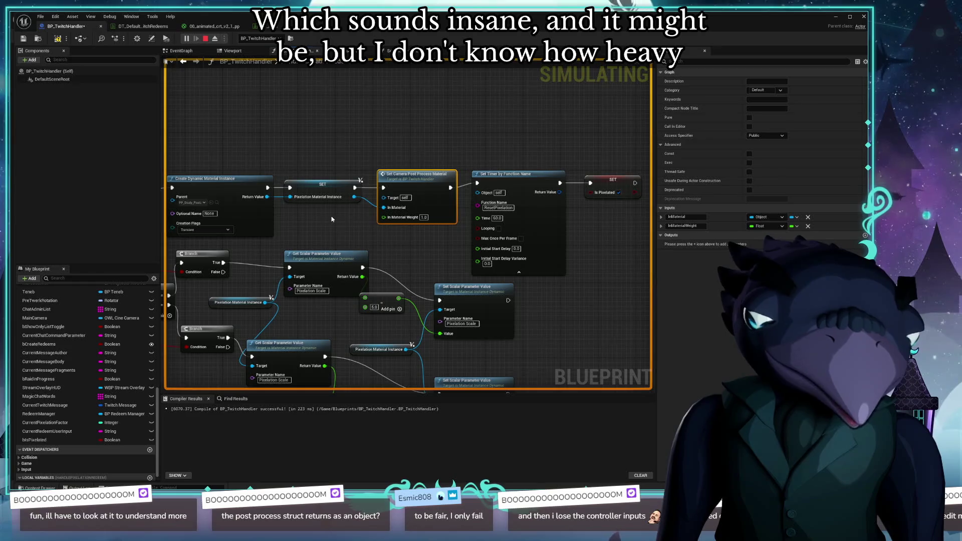
drag(323, 222, 434, 223)
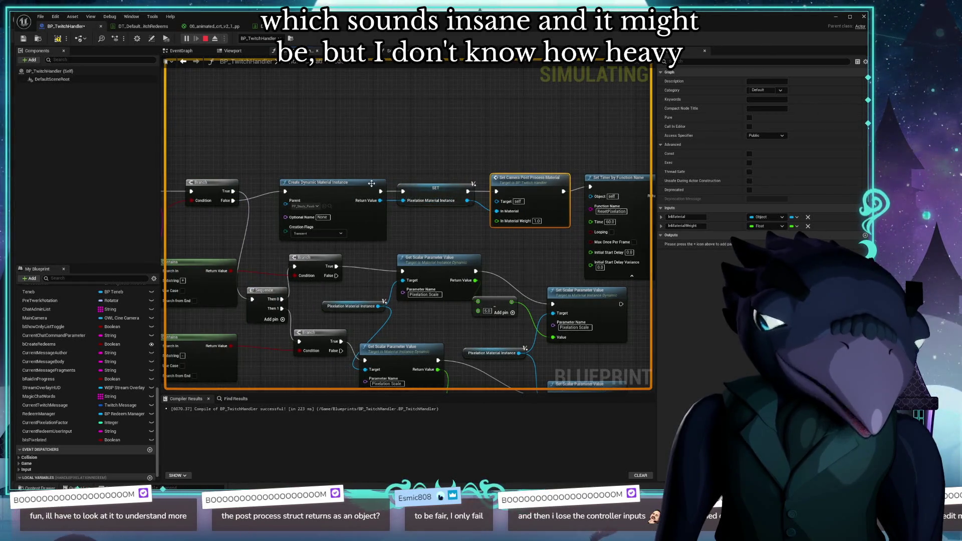
Add a new Integer local variable, NewLocalVar, to HandlePixelationRedeem
mouse_move(270, 239)
mouse_down()
mouse_move(391, 222)
mouse_move(99, 202)
mouse_up()
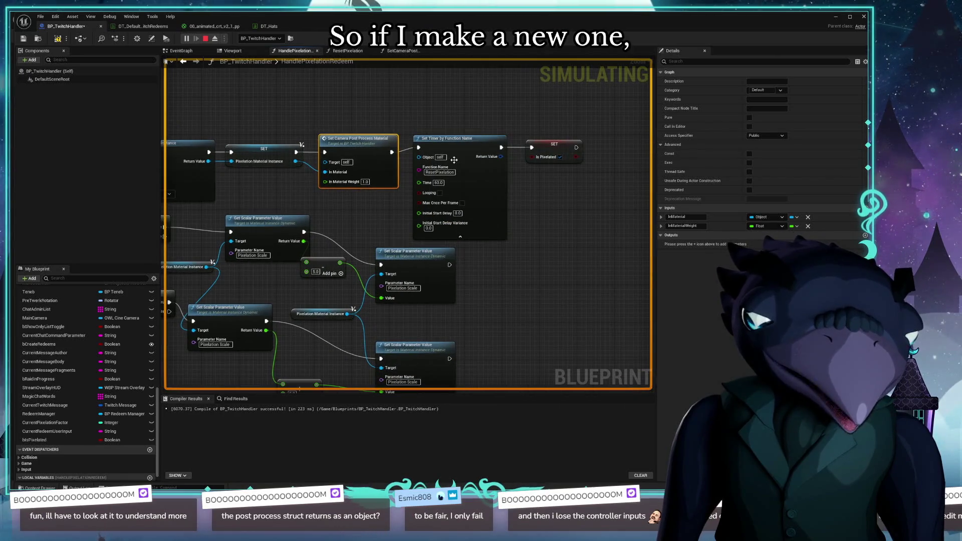
drag(274, 288, 398, 215)
mouse_move(239, 290)
mouse_down()
mouse_move(333, 335)
mouse_move(417, 319)
mouse_up()
scroll(139, 434, down, 1)
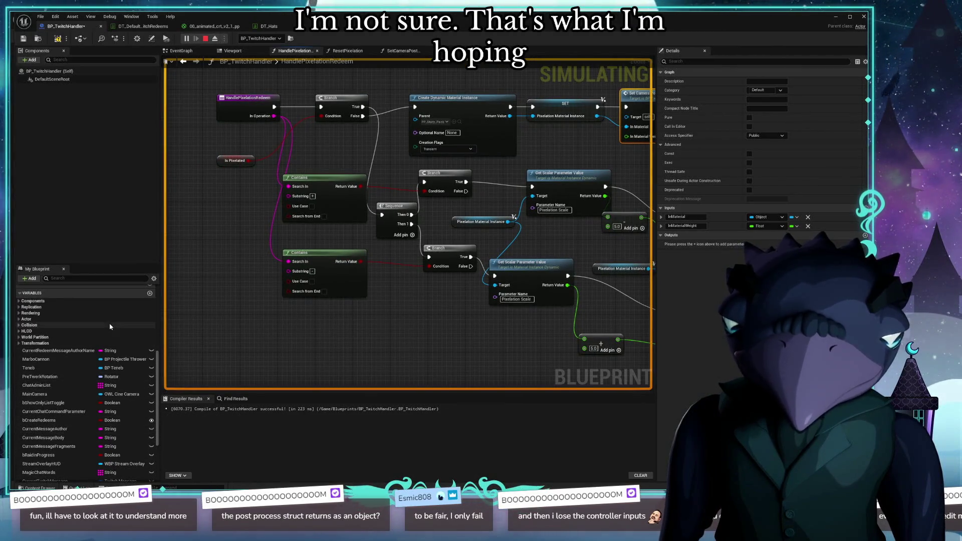
click(149, 468)
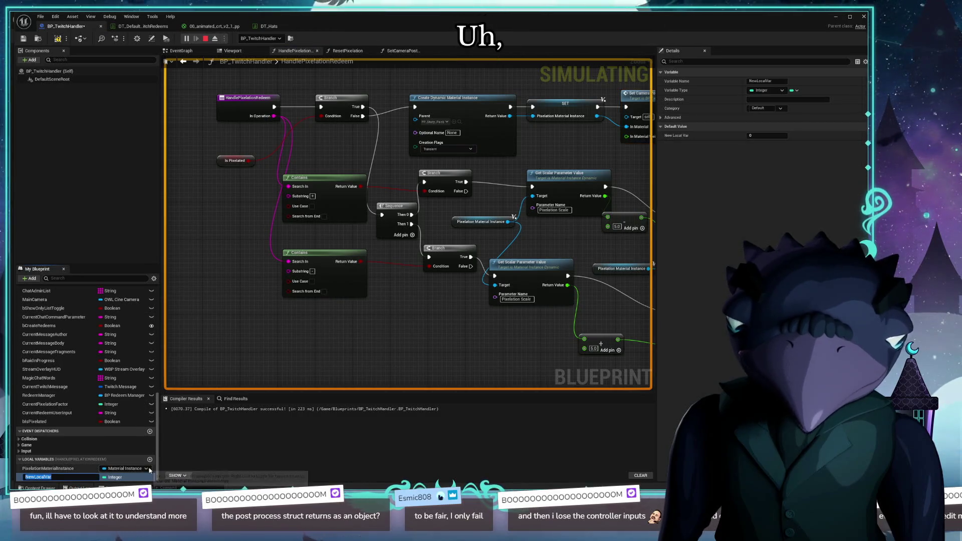
Name the local variable CurrentPixelationFactor and make it a Float
text(Current)
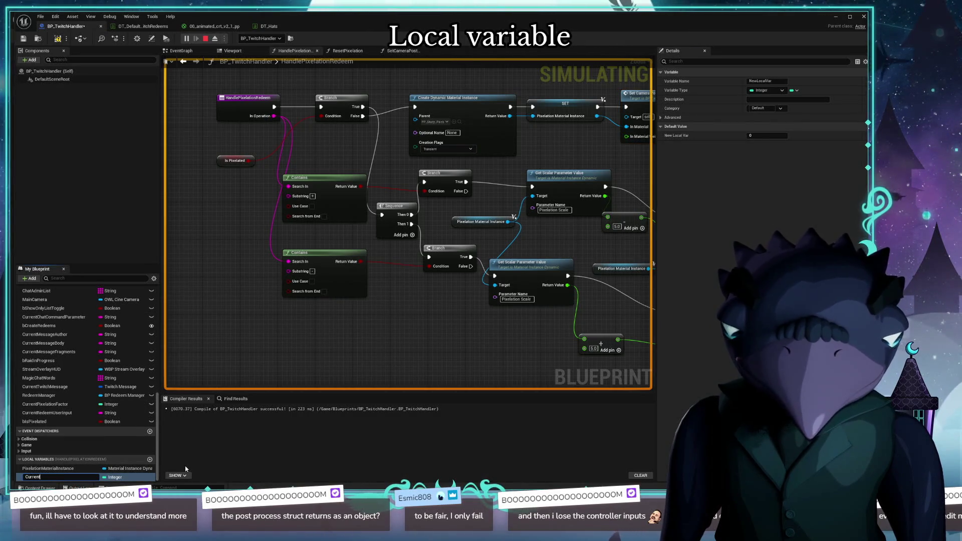
text(PixelationF)
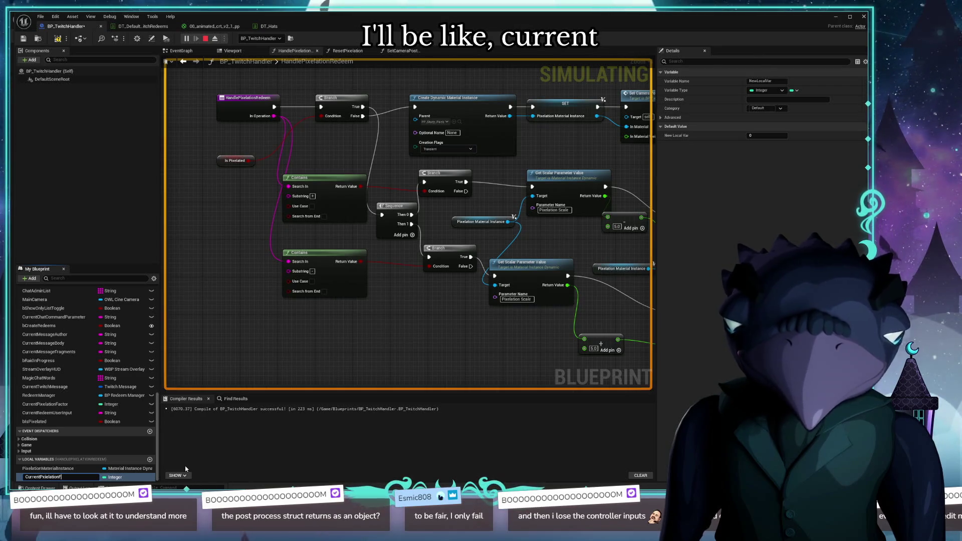
text(actor)
key(Return)
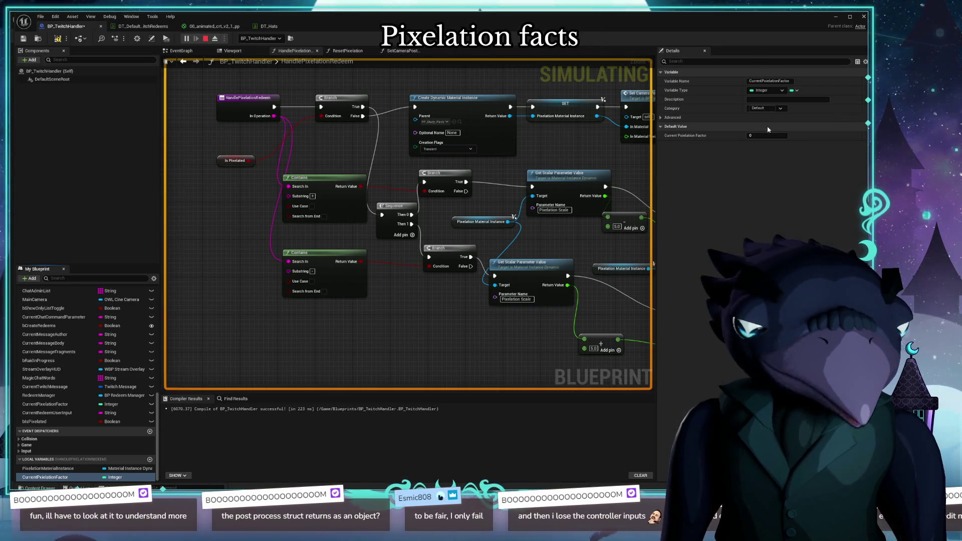
click(772, 96)
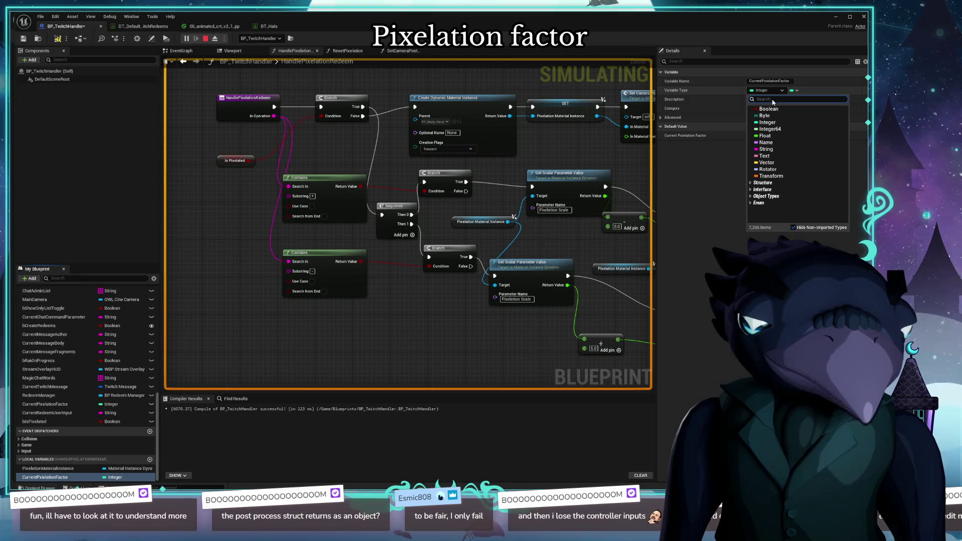
click(766, 131)
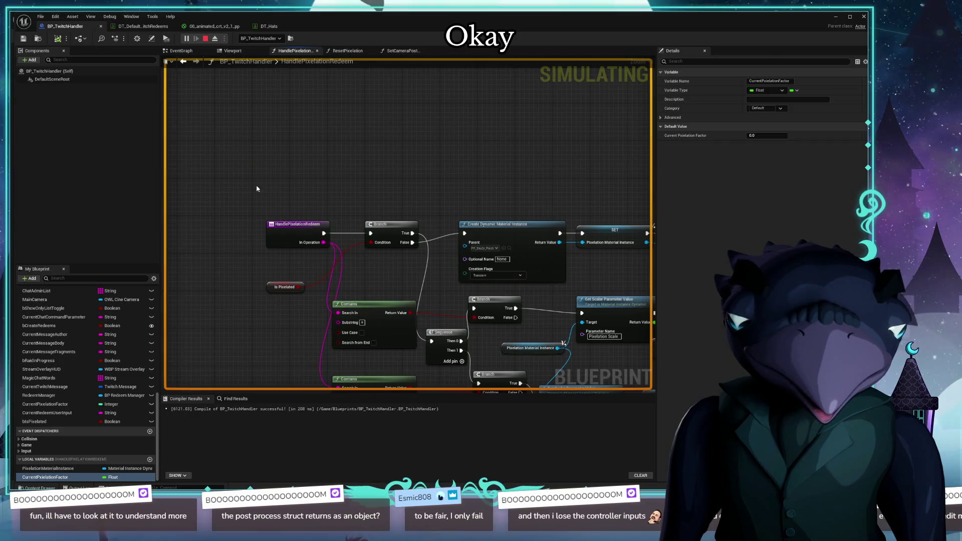
Give CurrentPixelationFactor a default value of 0 and recompile
mouse_move(257, 189)
mouse_down()
mouse_move(420, 253)
mouse_move(334, 226)
mouse_up()
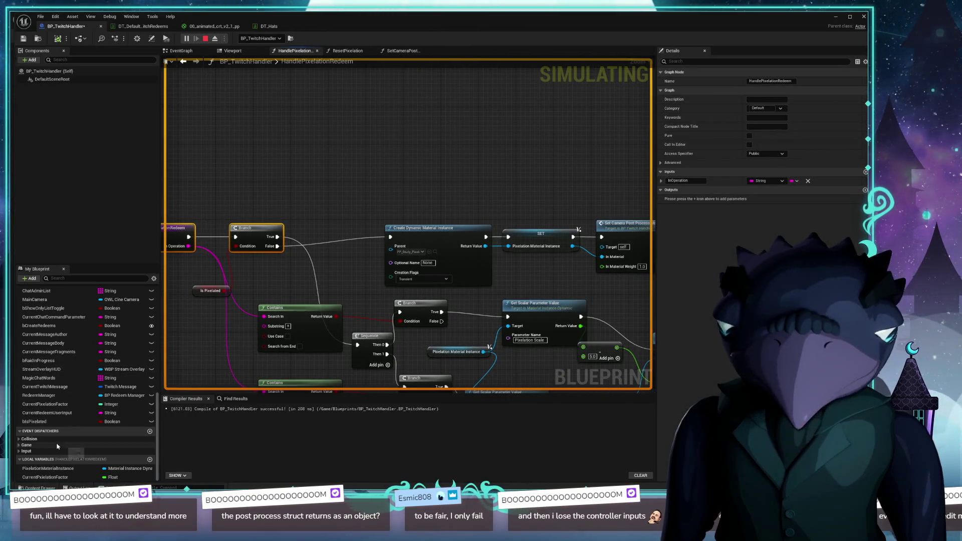
click(45, 477)
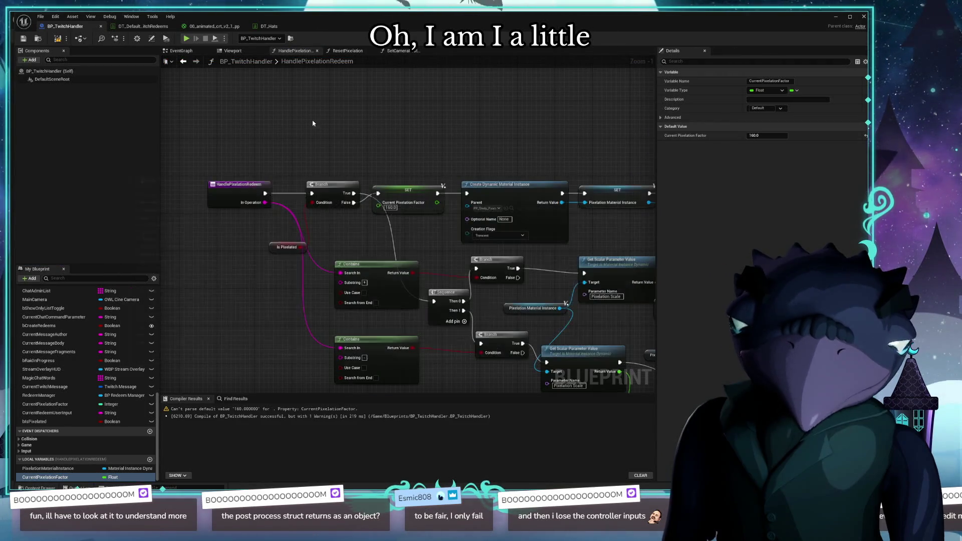
mouse_move(325, 27)
mouse_down()
mouse_move(316, 213)
mouse_move(316, 71)
mouse_move(329, 33)
mouse_up()
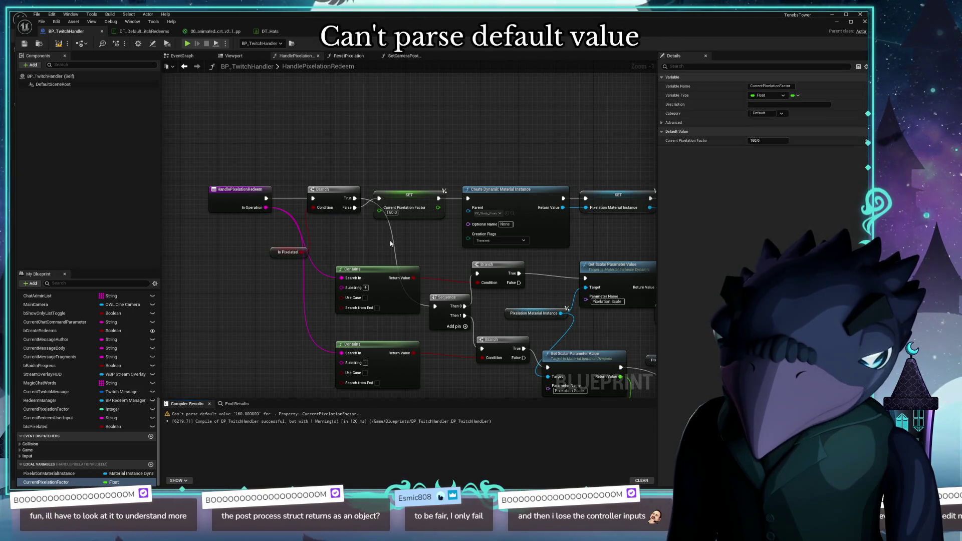
click(430, 200)
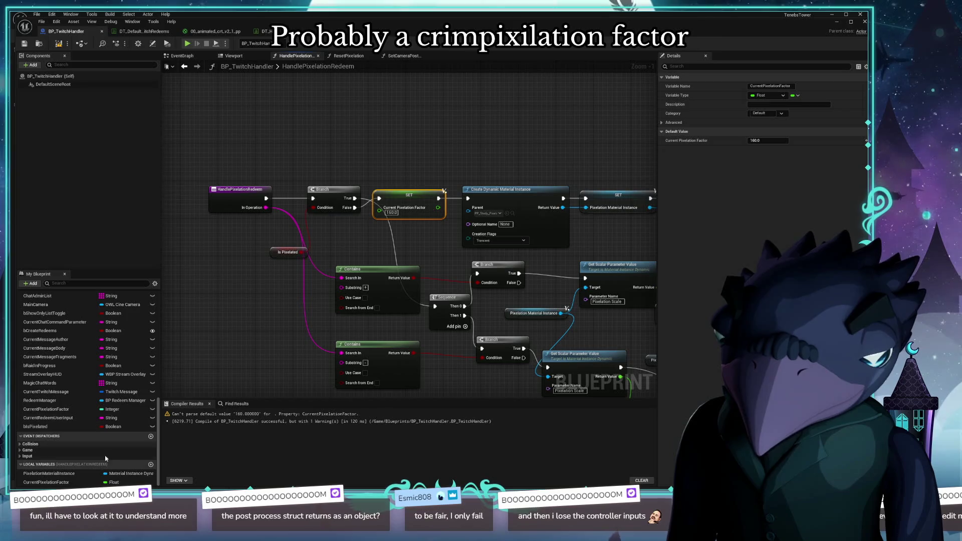
click(67, 482)
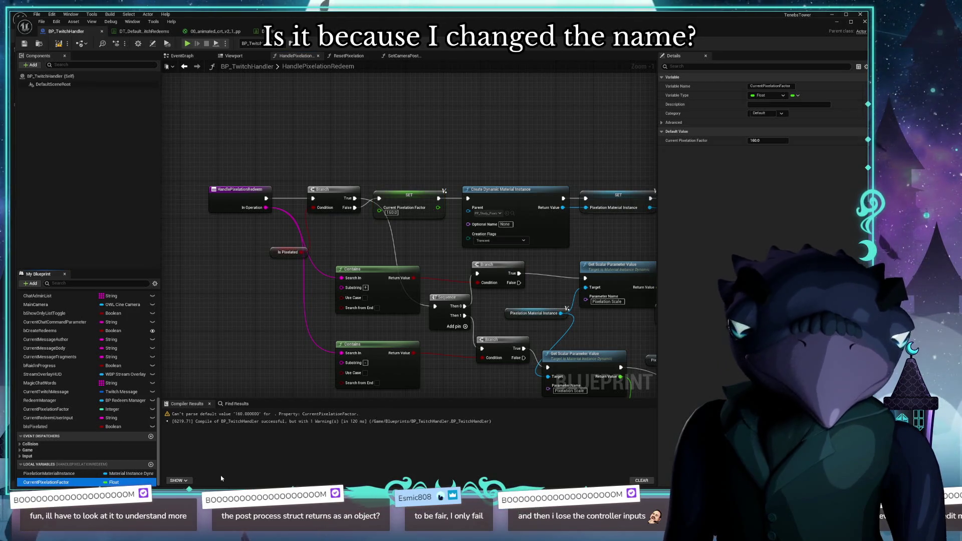
click(760, 142)
text(0)
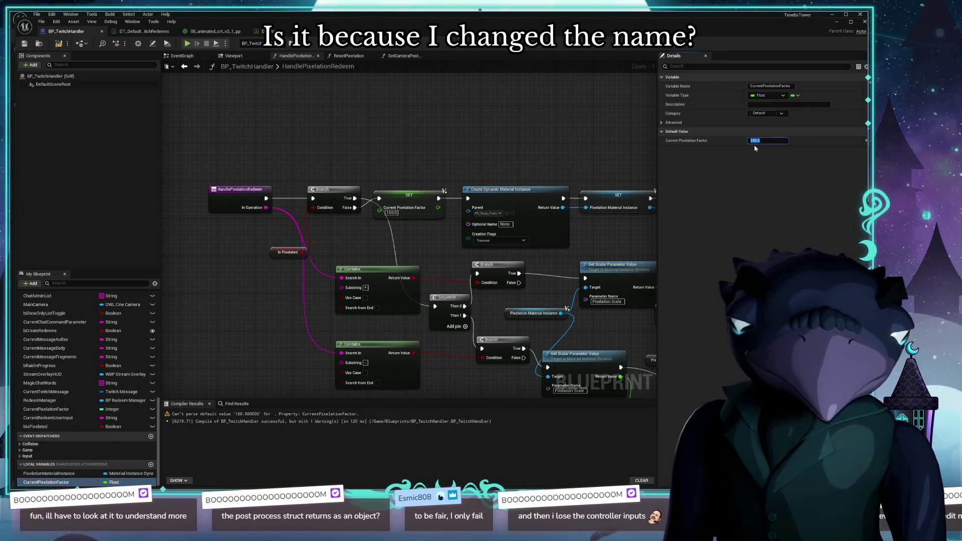
click(59, 44)
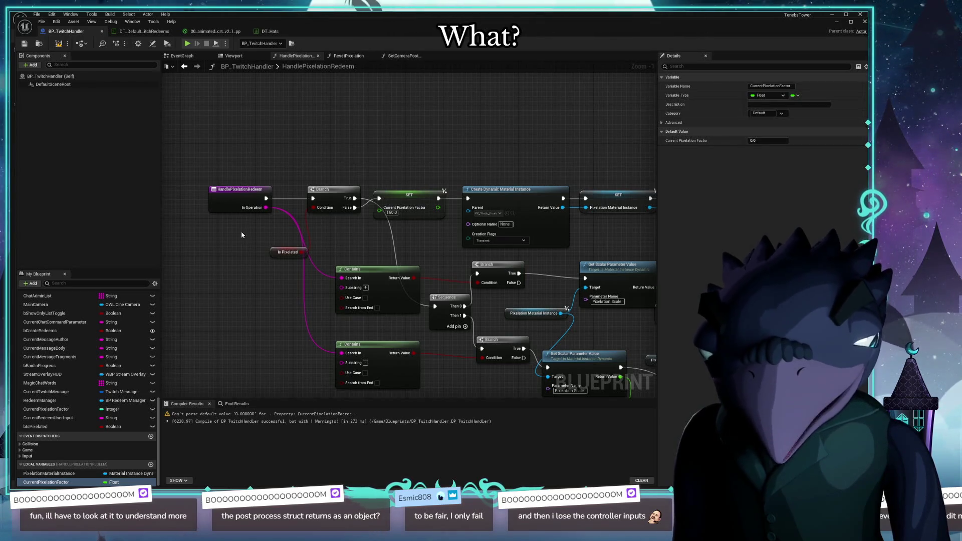
Undo the SET node and add a fresh Float local variable named CurrentPixelationFactor
key(ctrl+z)
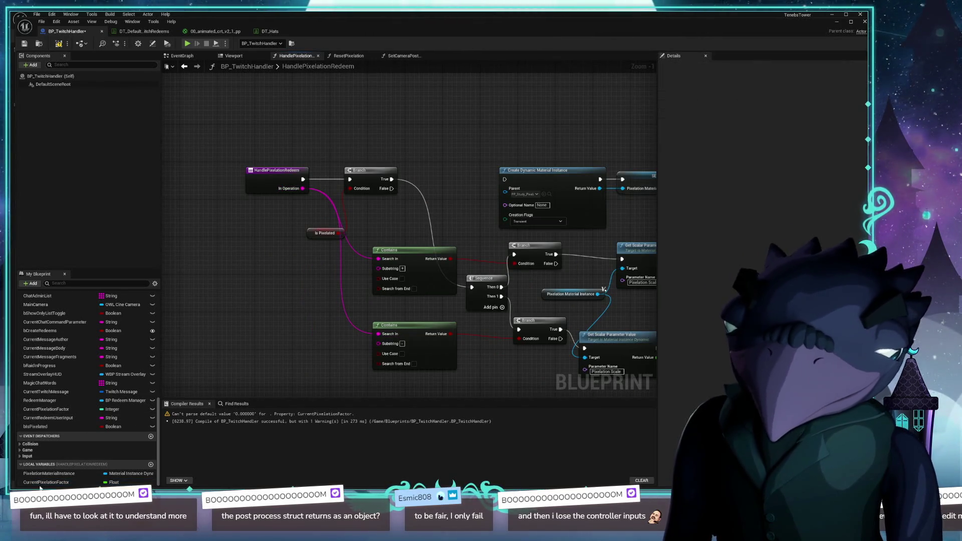
scroll(142, 473, up, 1)
click(151, 474)
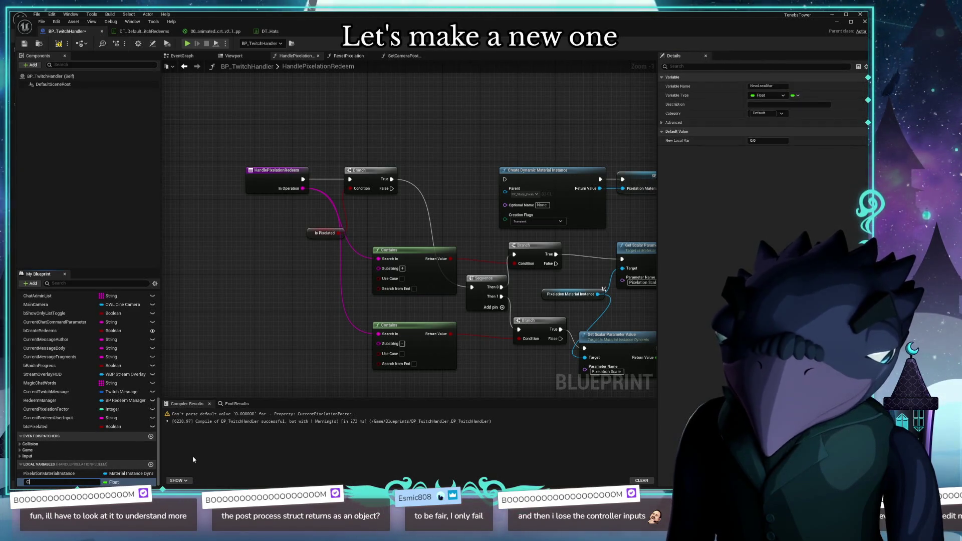
text(urrentP)
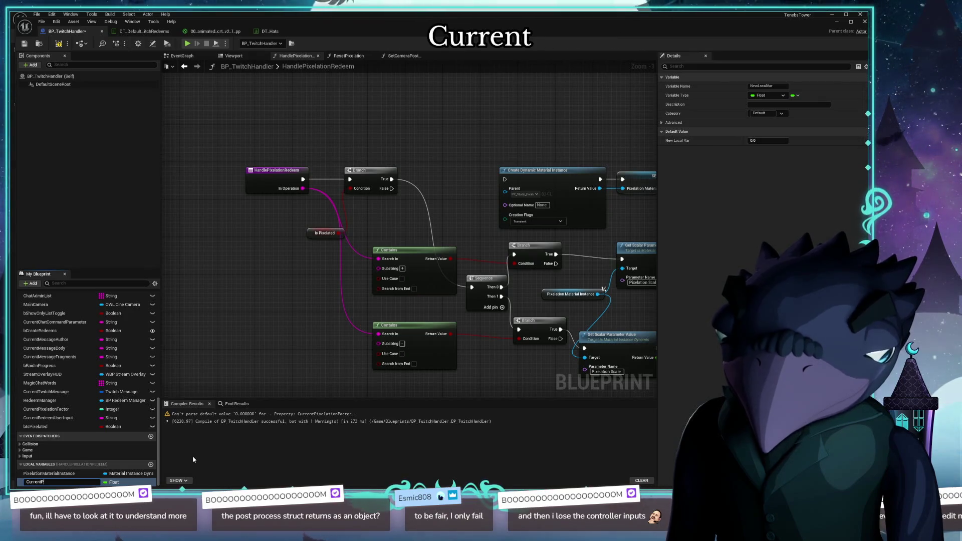
text(actor)
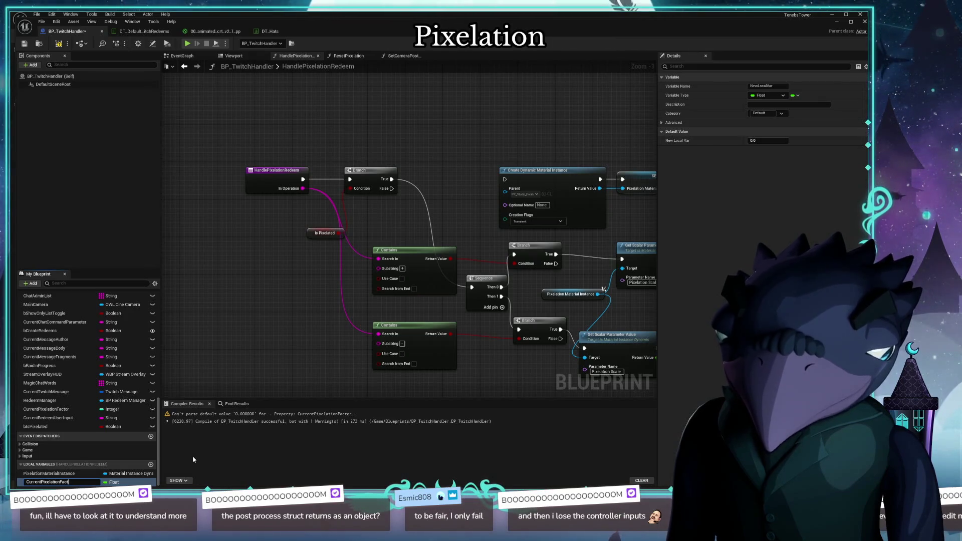
key(Return)
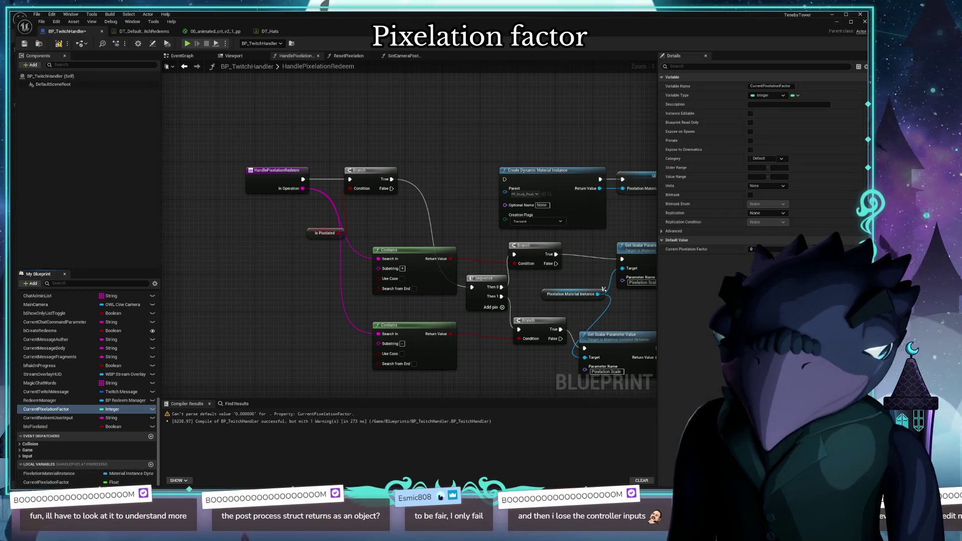
Rename the local variable to PixelationFactor to avoid shadowing, then recompile
click(50, 482)
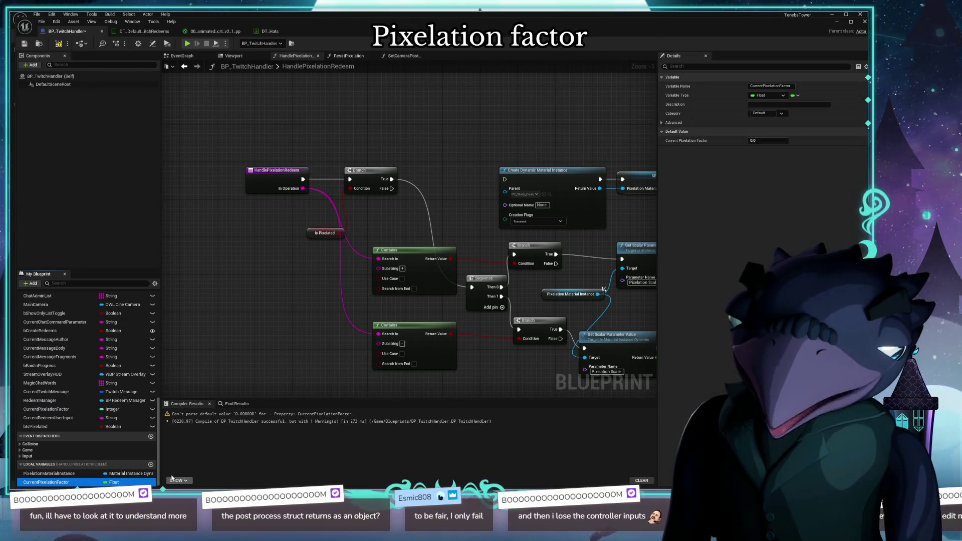
click(80, 482)
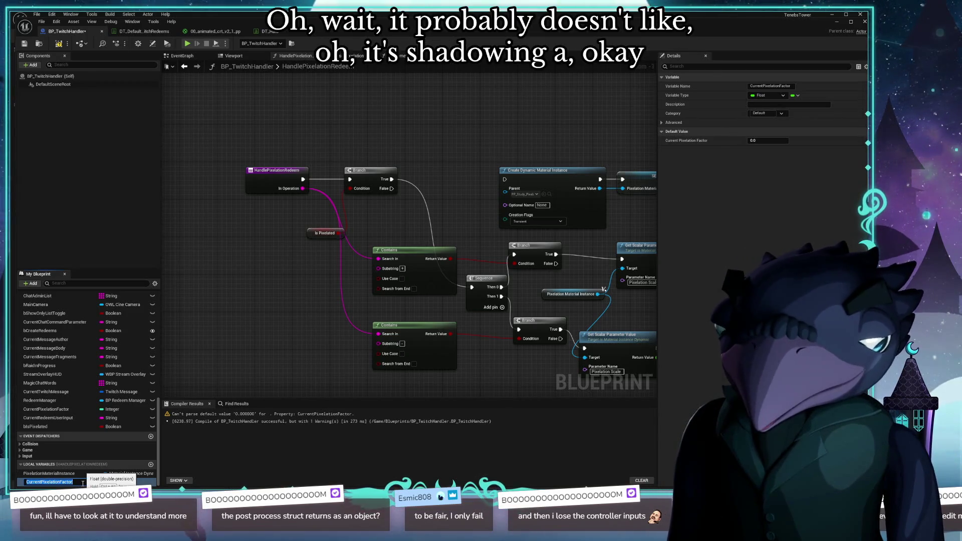
text(Pixelat)
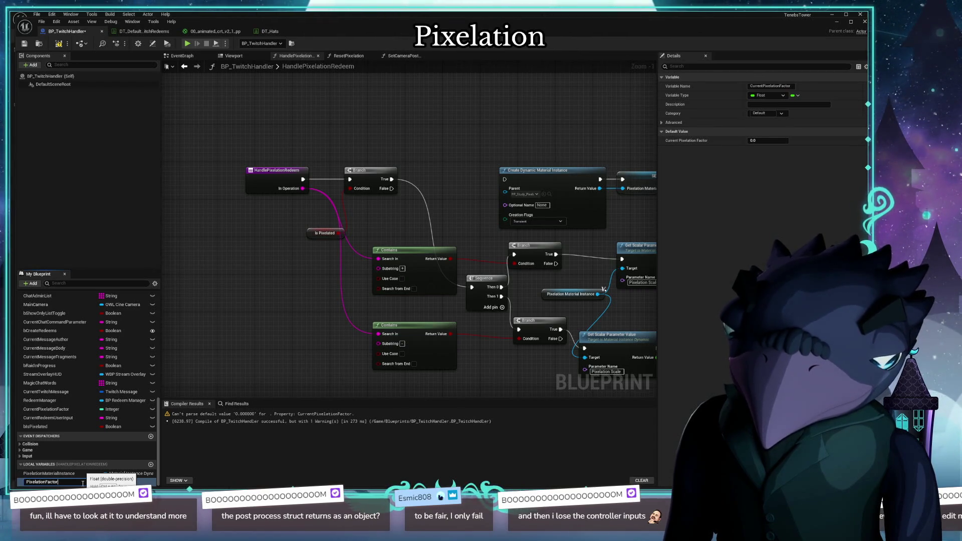
key(Return)
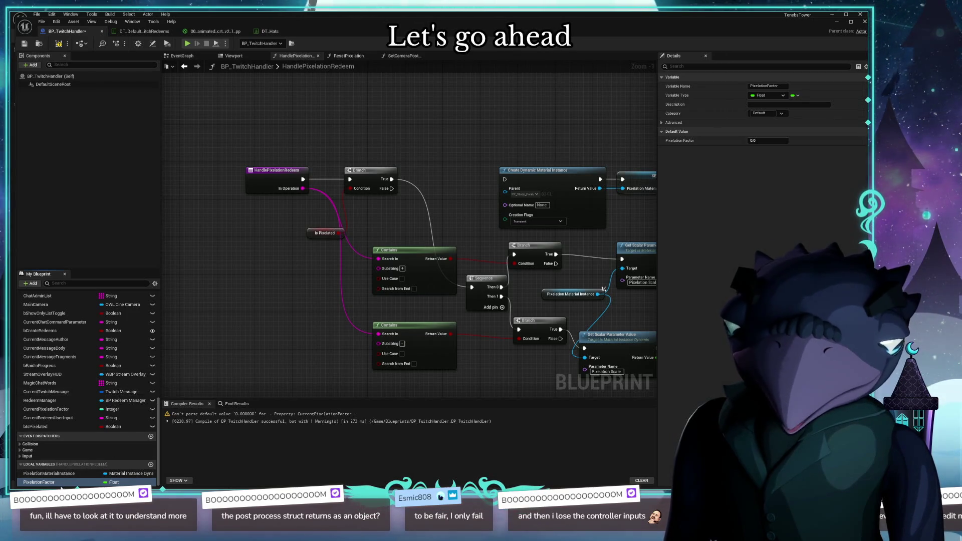
click(59, 44)
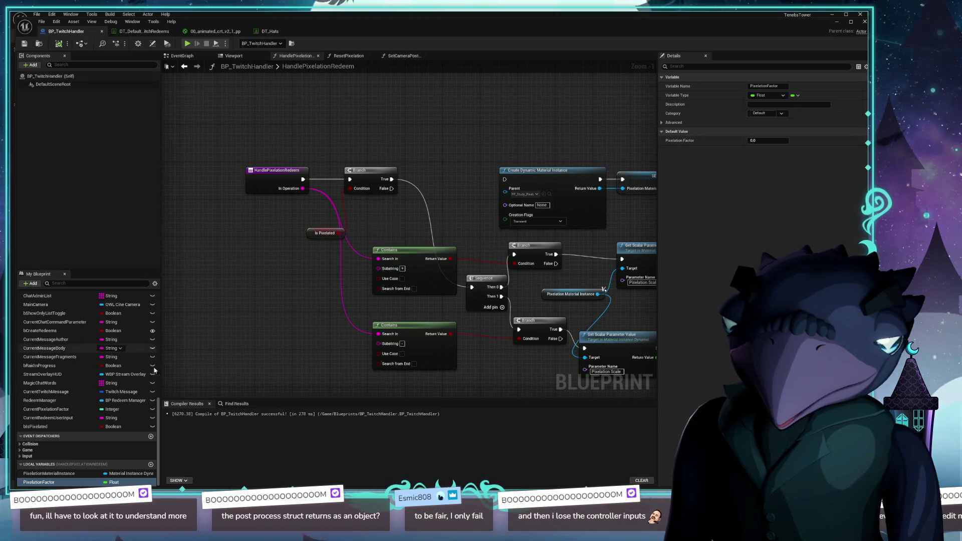
Insert a SET PixelationFactor node of 160.0 after the Branch's True output
mouse_move(39, 483)
mouse_down()
mouse_move(91, 471)
mouse_move(427, 176)
mouse_up()
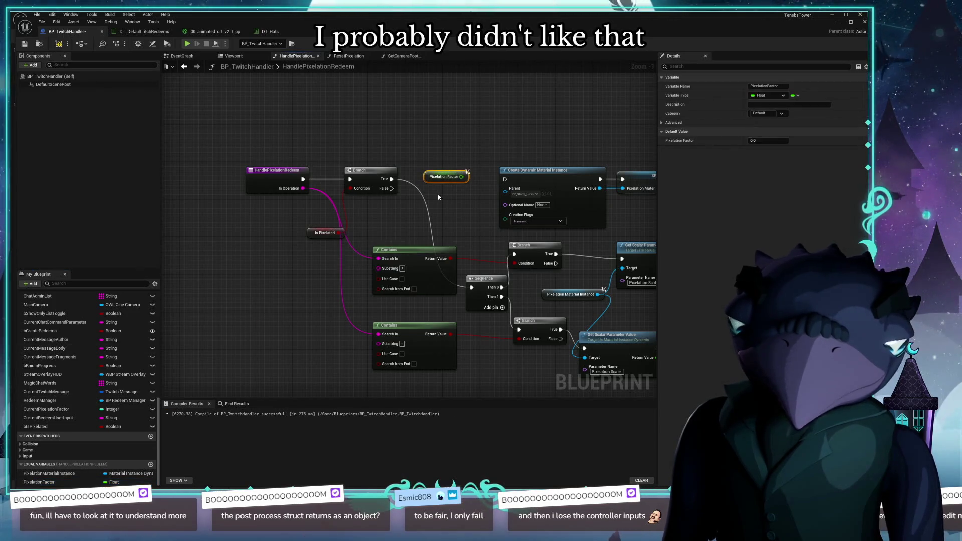
key(Delete)
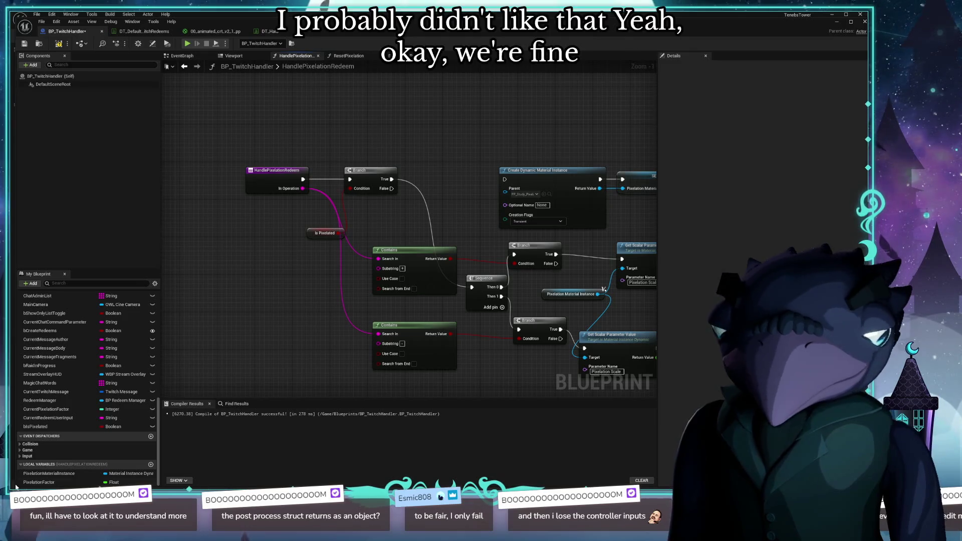
click(39, 482)
mouse_move(41, 484)
mouse_down()
mouse_move(113, 483)
mouse_move(426, 197)
mouse_move(434, 171)
mouse_move(407, 179)
mouse_move(421, 170)
mouse_up()
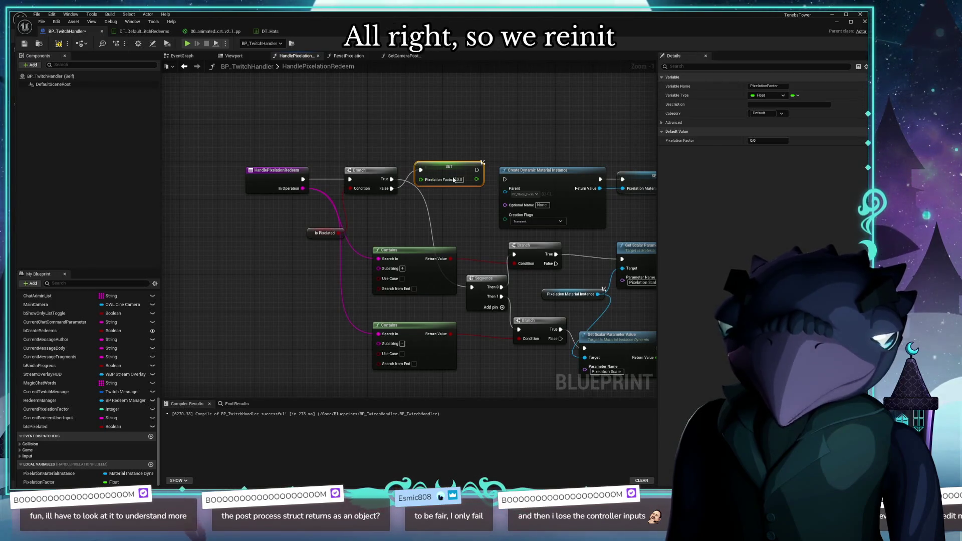
text(1)
key(Return)
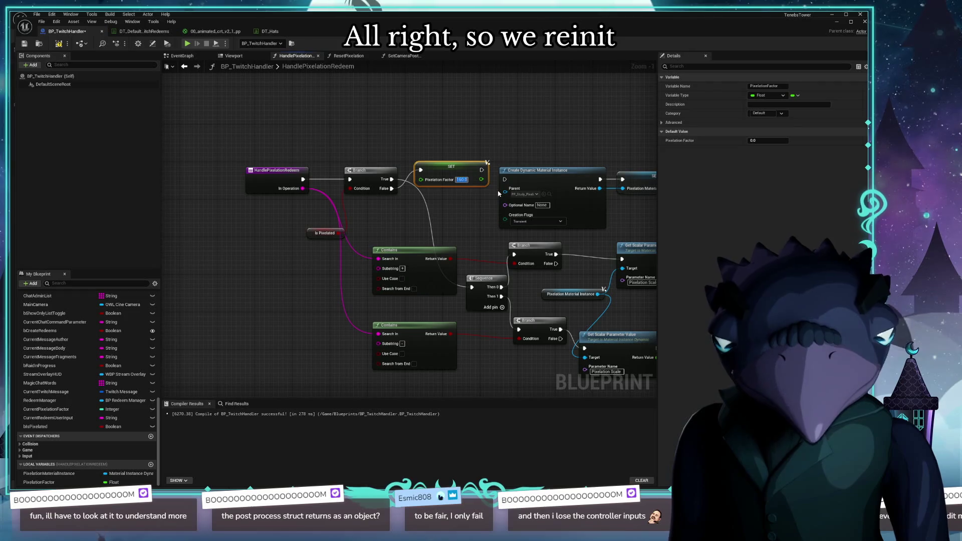
Line up the SET Pixelation Factor node and check the nodes further right
drag(450, 169, 451, 182)
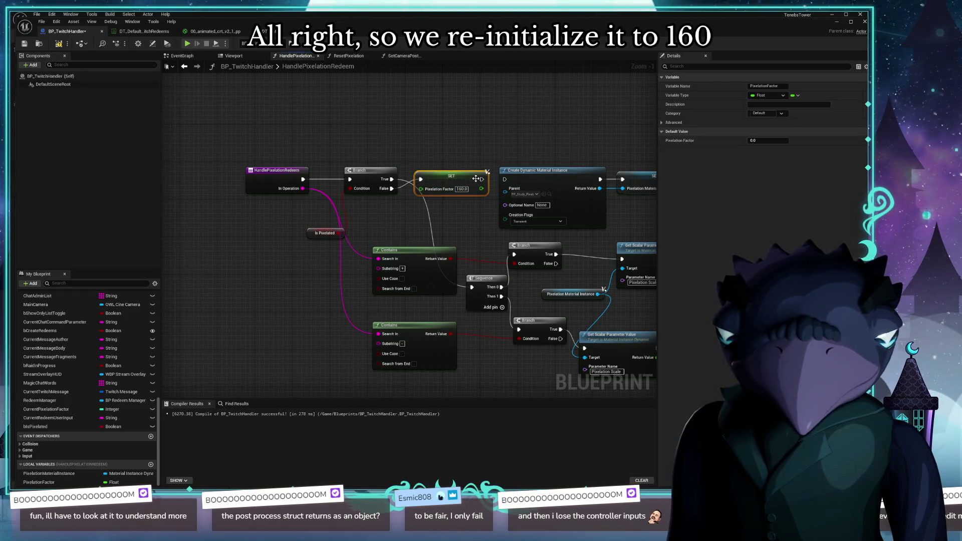
drag(549, 134, 421, 150)
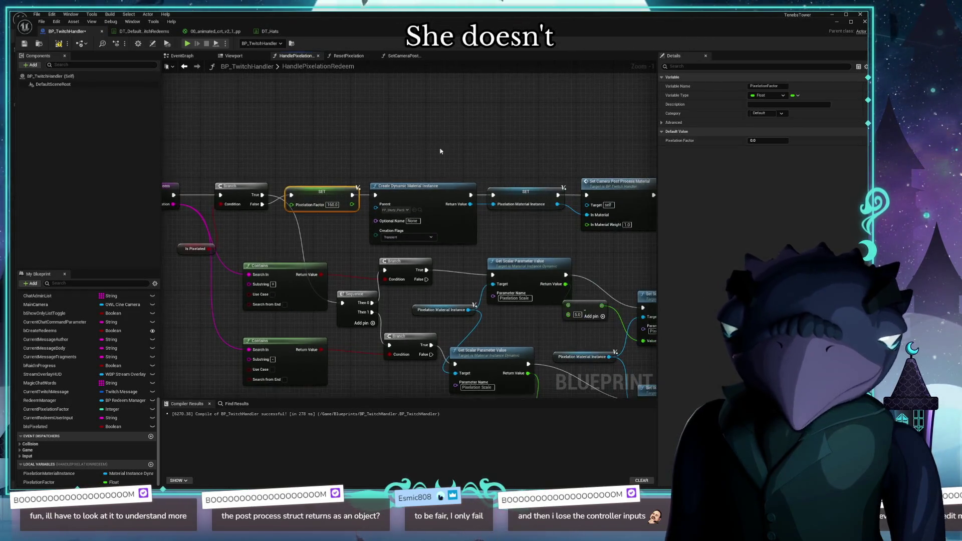
drag(369, 202, 299, 207)
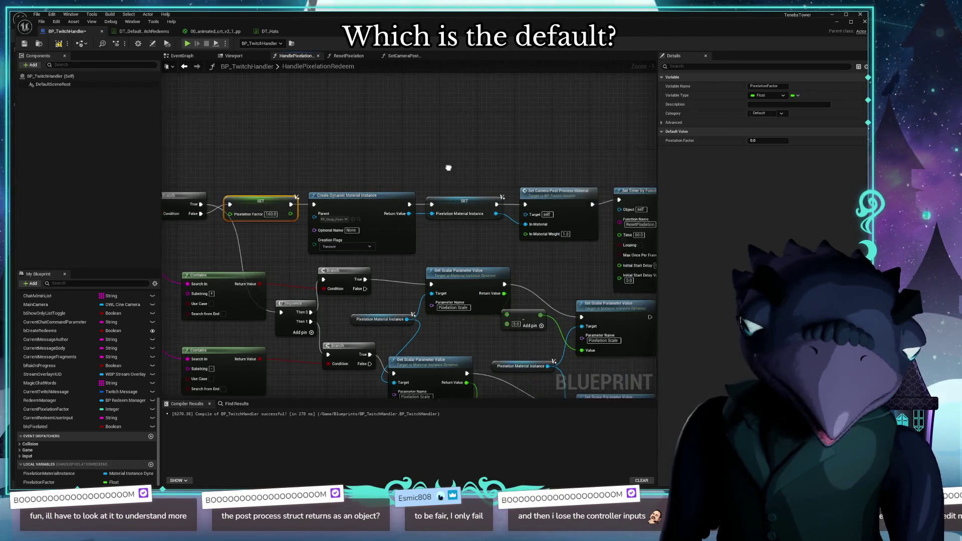
drag(449, 167, 374, 172)
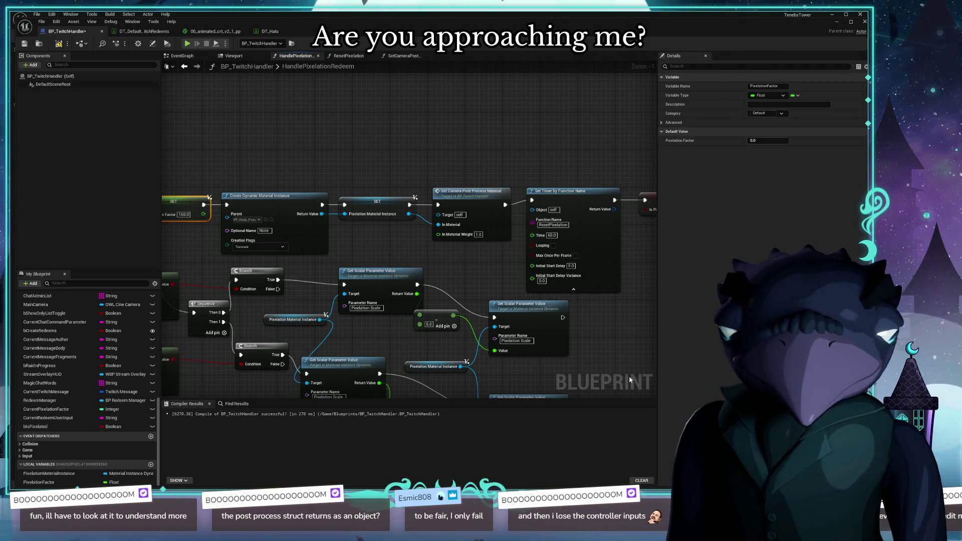
drag(378, 243, 342, 240)
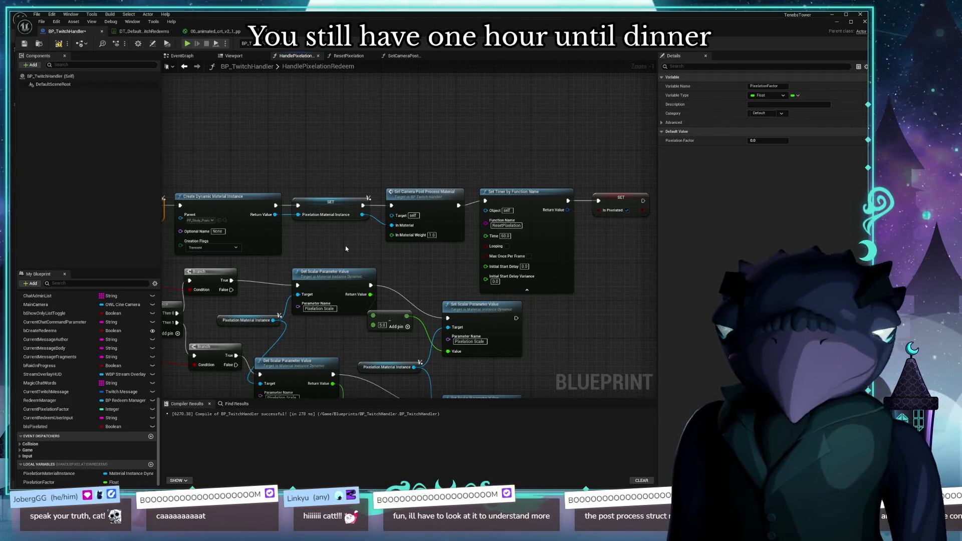
drag(322, 258, 522, 282)
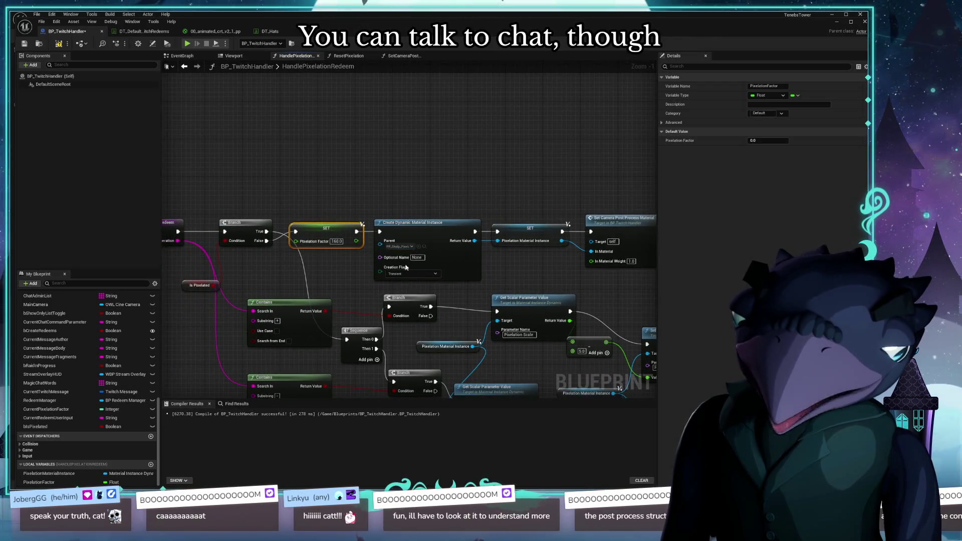
drag(429, 268, 253, 254)
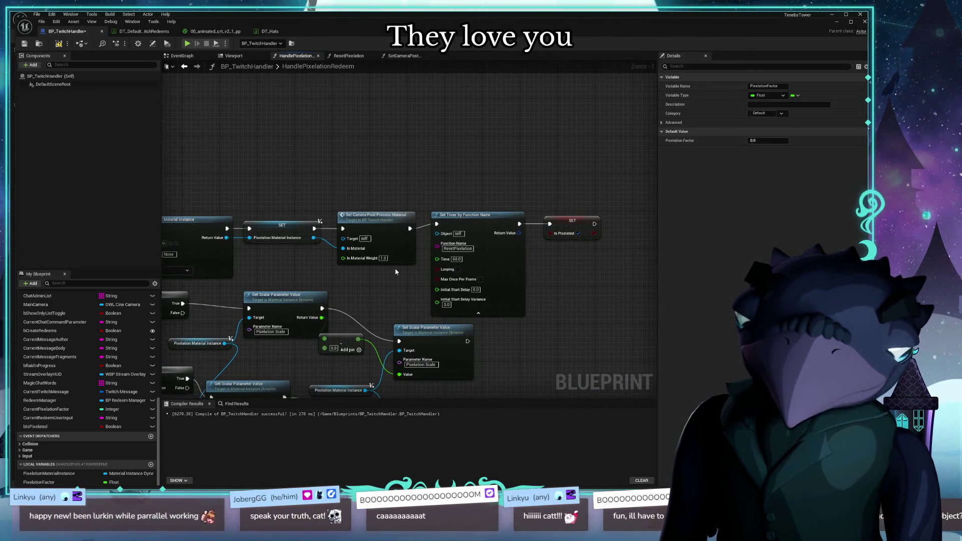
mouse_move(392, 274)
mouse_down()
mouse_move(507, 206)
mouse_move(506, 172)
mouse_up()
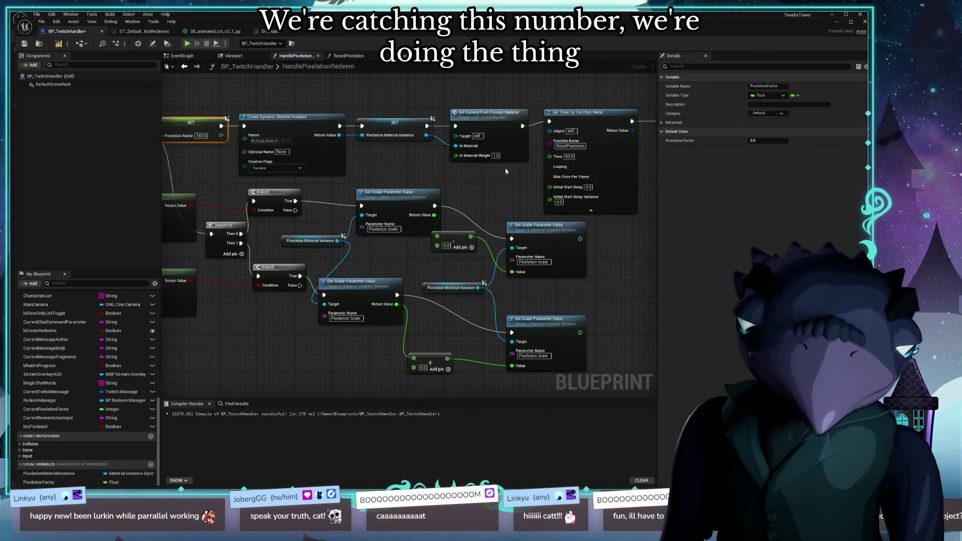
mouse_move(317, 344)
mouse_down()
mouse_move(505, 343)
mouse_move(430, 340)
mouse_move(441, 321)
mouse_move(300, 225)
mouse_move(307, 150)
mouse_move(301, 131)
mouse_move(280, 128)
mouse_up()
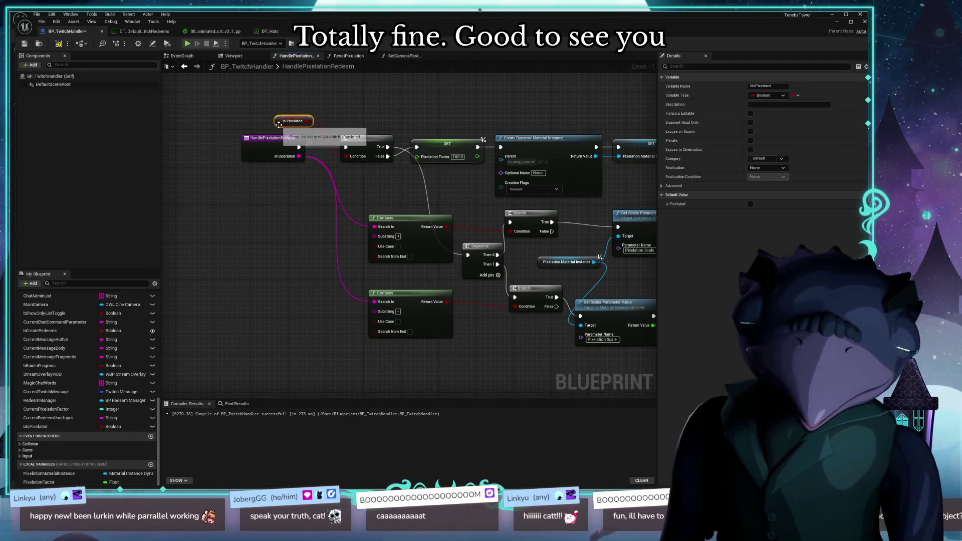
Marquee-select both Contains nodes and the Sequence, then pan to the SET and Sequence nodes
drag(321, 258, 299, 265)
mouse_move(301, 204)
mouse_down()
mouse_move(434, 286)
mouse_move(420, 356)
mouse_move(445, 372)
mouse_move(437, 371)
mouse_up()
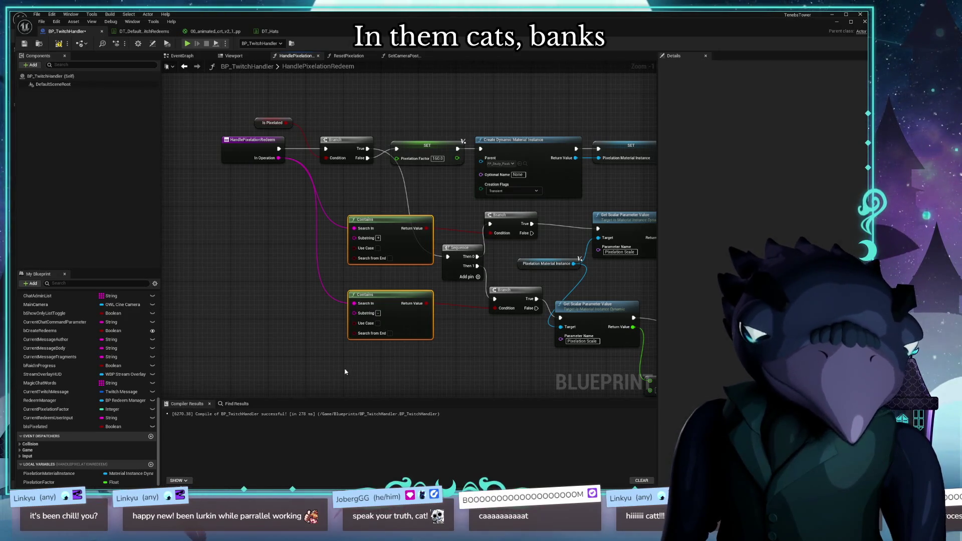
mouse_move(255, 326)
mouse_down()
mouse_move(209, 308)
mouse_move(329, 319)
mouse_move(353, 308)
mouse_move(331, 308)
mouse_up()
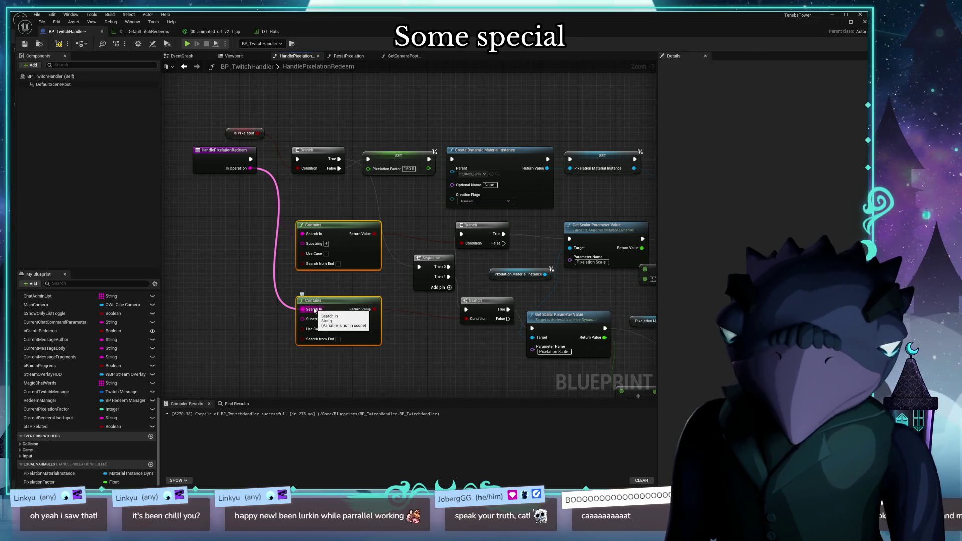
click(458, 376)
mouse_move(459, 375)
mouse_down()
mouse_move(383, 380)
mouse_move(169, 289)
mouse_up()
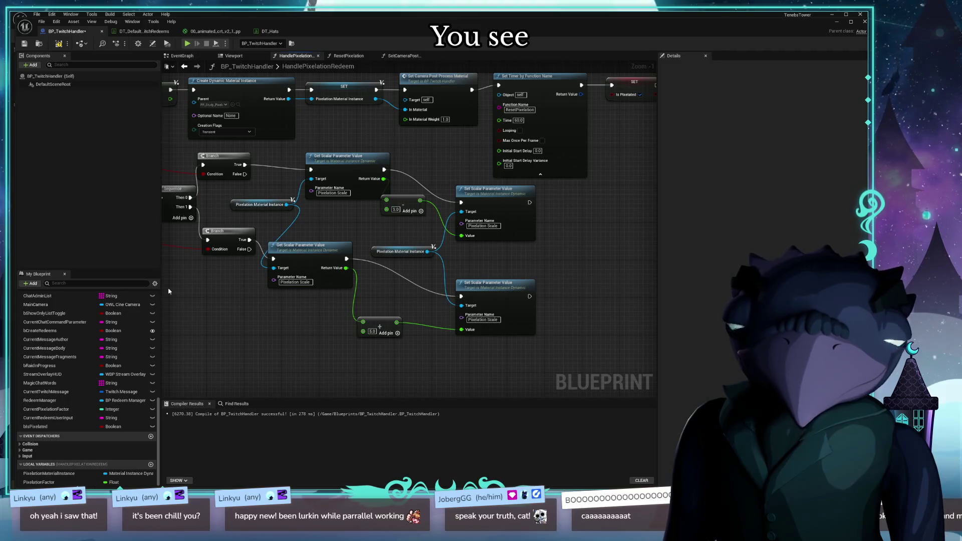
drag(191, 149, 236, 233)
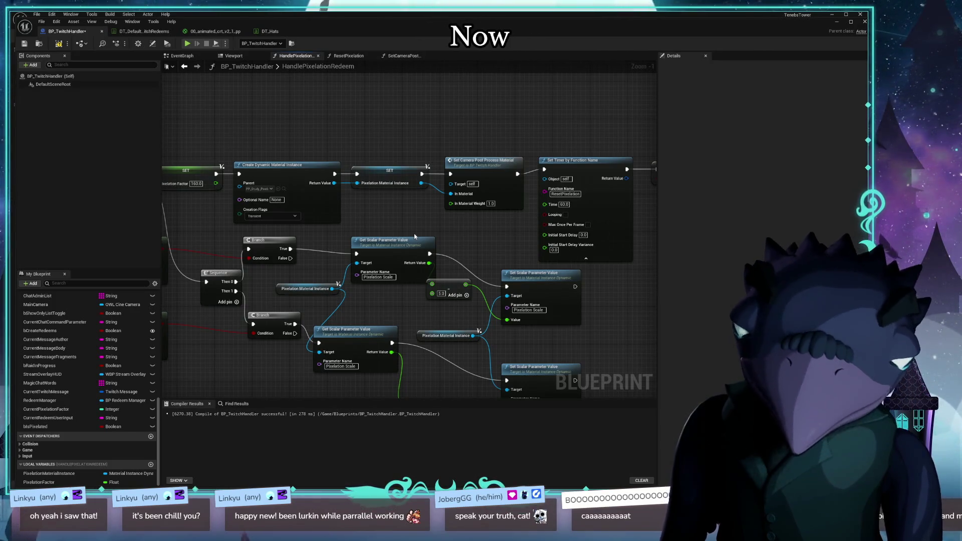
Delete the old scale-setting nodes and the SET Pixelation Material Instance node
drag(393, 203, 360, 107)
mouse_move(295, 133)
mouse_down()
mouse_move(401, 220)
mouse_move(438, 344)
mouse_up()
key(Delete)
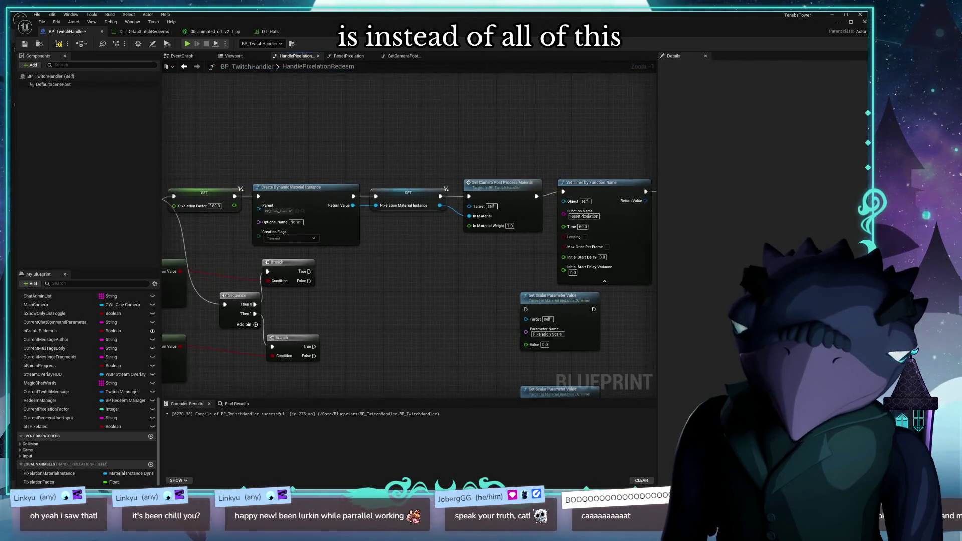
drag(431, 292, 464, 294)
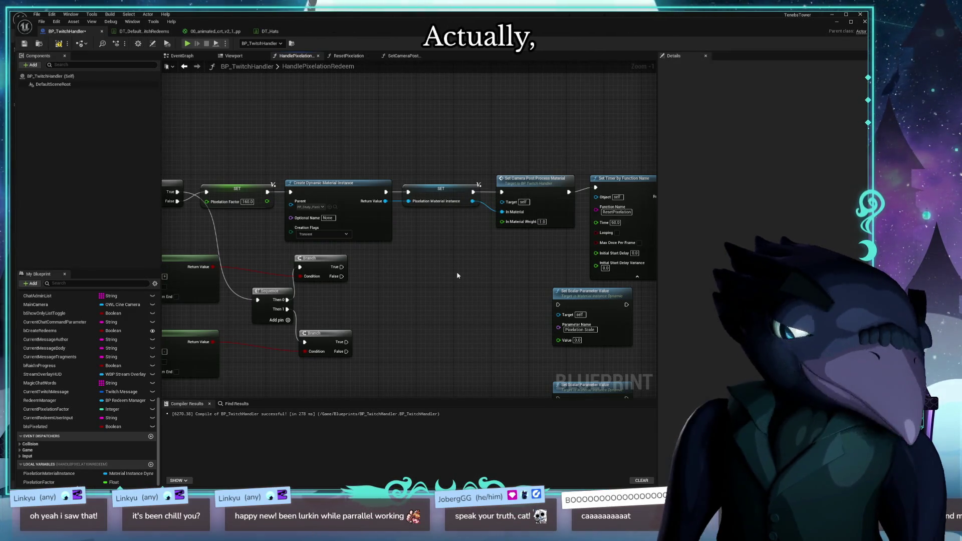
drag(459, 269, 406, 197)
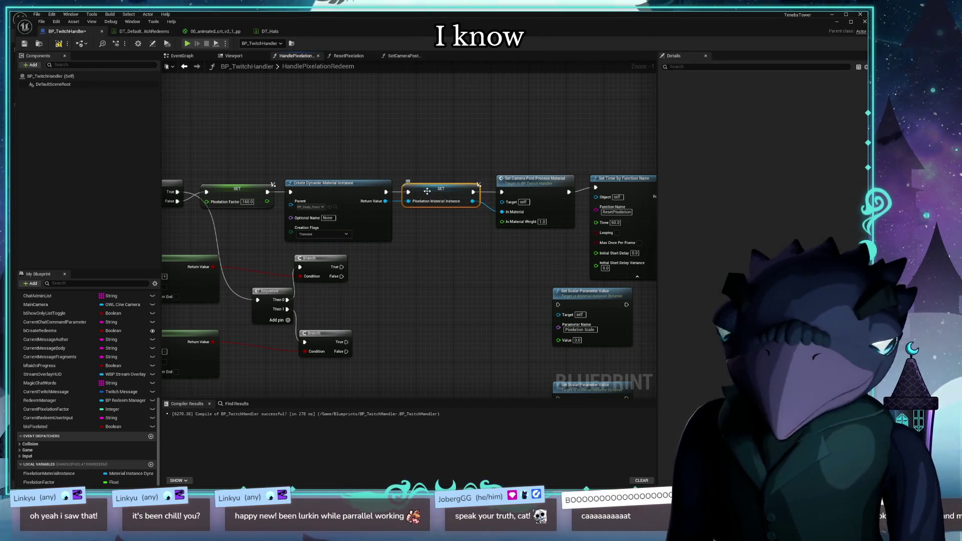
key(Delete)
mouse_move(461, 270)
mouse_down()
mouse_move(357, 239)
mouse_move(393, 212)
mouse_up()
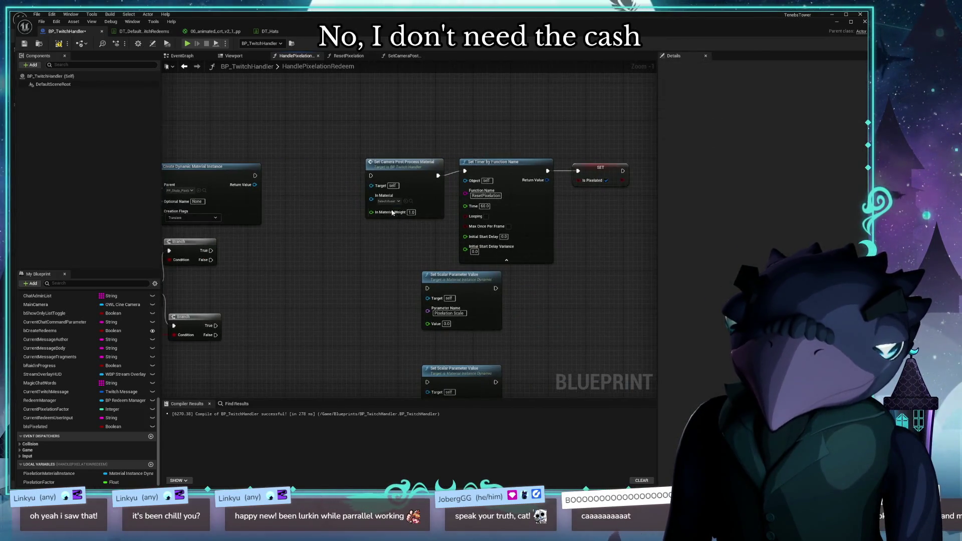
Move the post-process, timer and SET Is Pixelated nodes left toward the material instance
drag(402, 163, 363, 162)
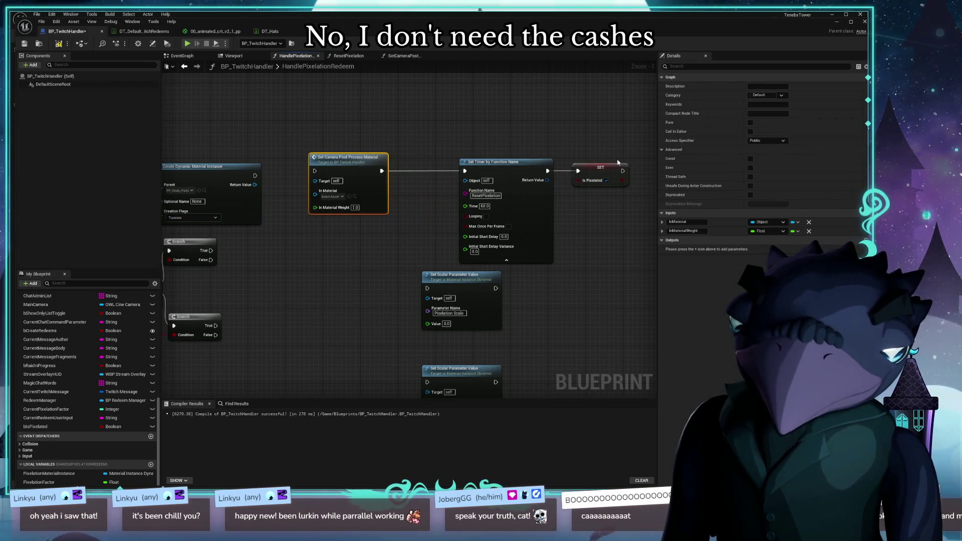
drag(454, 150, 632, 200)
mouse_move(499, 167)
mouse_down()
mouse_move(434, 167)
mouse_move(443, 168)
mouse_up()
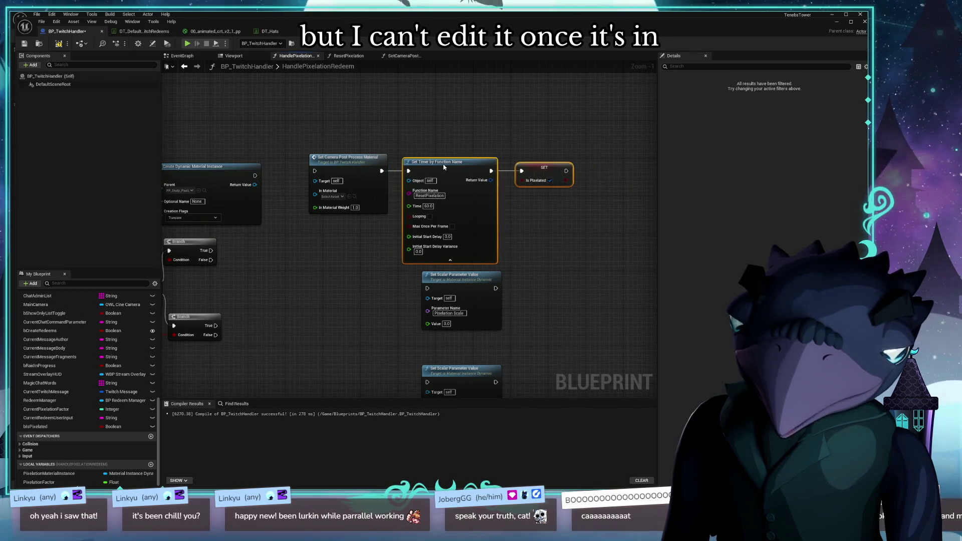
mouse_move(256, 175)
mouse_down()
mouse_move(323, 172)
mouse_move(259, 178)
mouse_up()
click(362, 152)
mouse_move(522, 152)
mouse_down()
mouse_move(426, 214)
mouse_move(354, 226)
mouse_up()
mouse_move(454, 166)
mouse_down()
mouse_move(413, 166)
mouse_move(422, 169)
mouse_up()
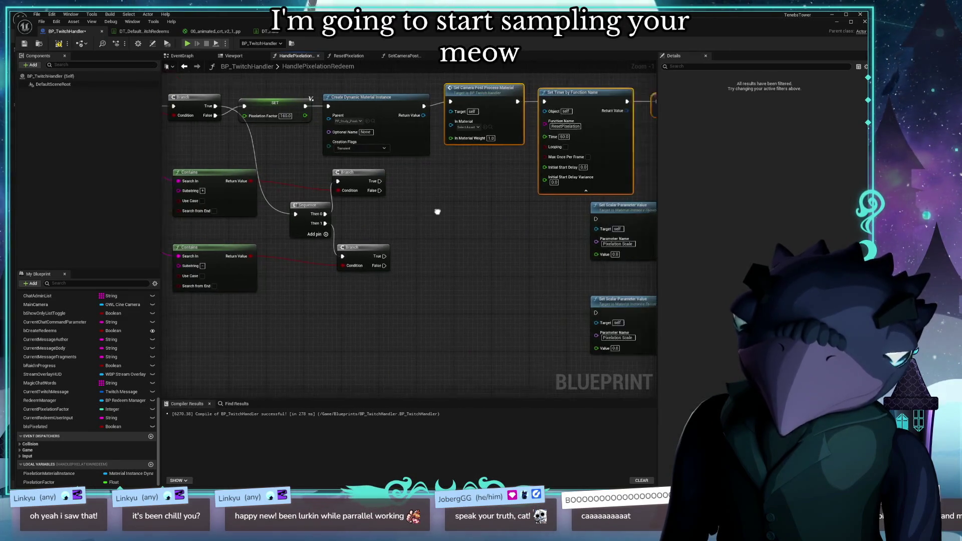
Move the upper Branch right and the lower Branch down-right, then pan across the graph
mouse_move(450, 368)
mouse_down()
mouse_move(241, 244)
mouse_move(203, 176)
mouse_move(213, 231)
mouse_move(203, 236)
mouse_up()
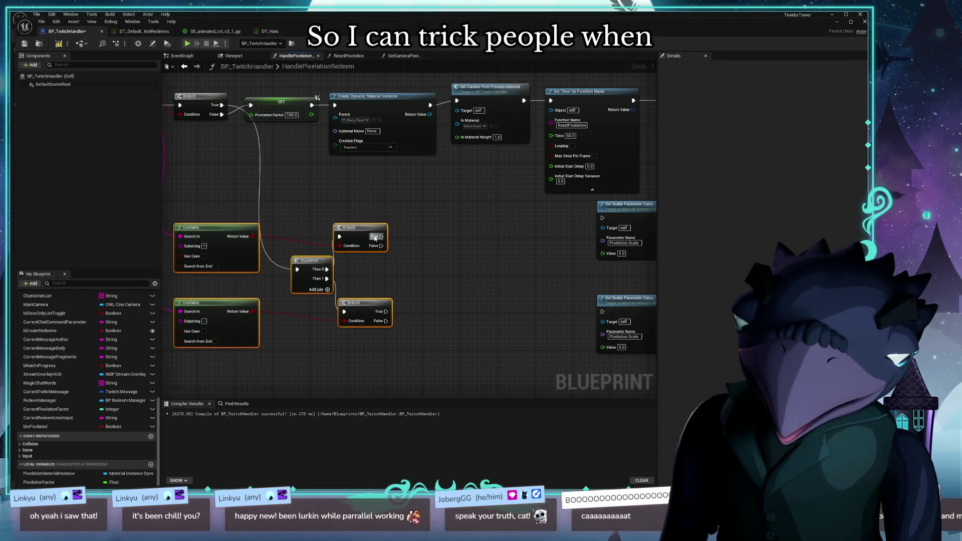
right_click(453, 246)
click(352, 228)
mouse_move(352, 228)
mouse_down()
mouse_move(385, 219)
mouse_move(366, 209)
mouse_up()
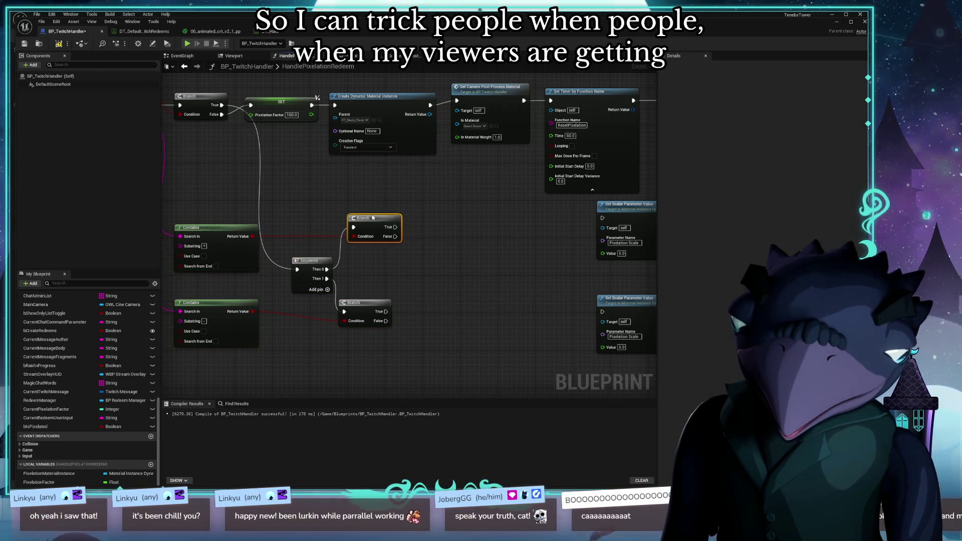
mouse_move(353, 307)
mouse_down()
mouse_move(366, 328)
mouse_move(360, 321)
mouse_up()
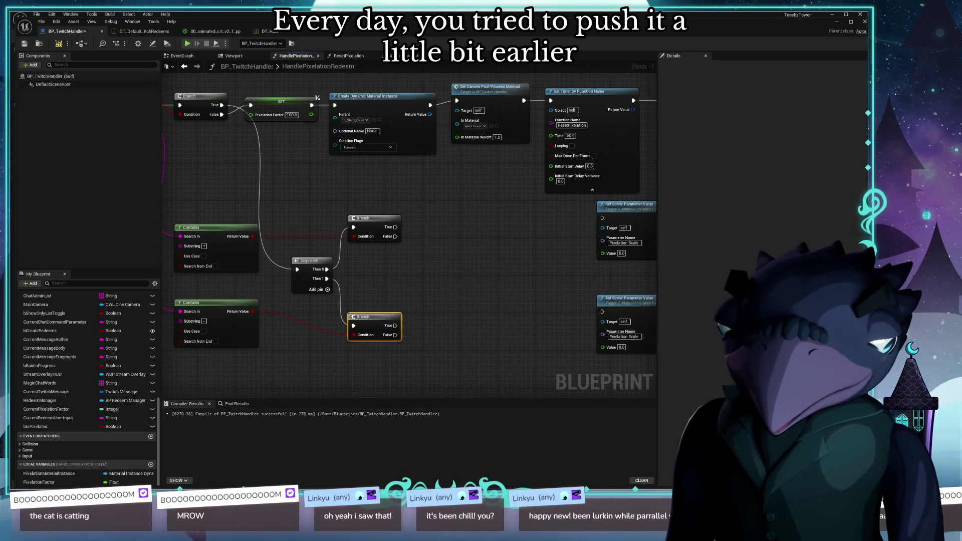
drag(439, 249, 468, 297)
drag(455, 256, 408, 242)
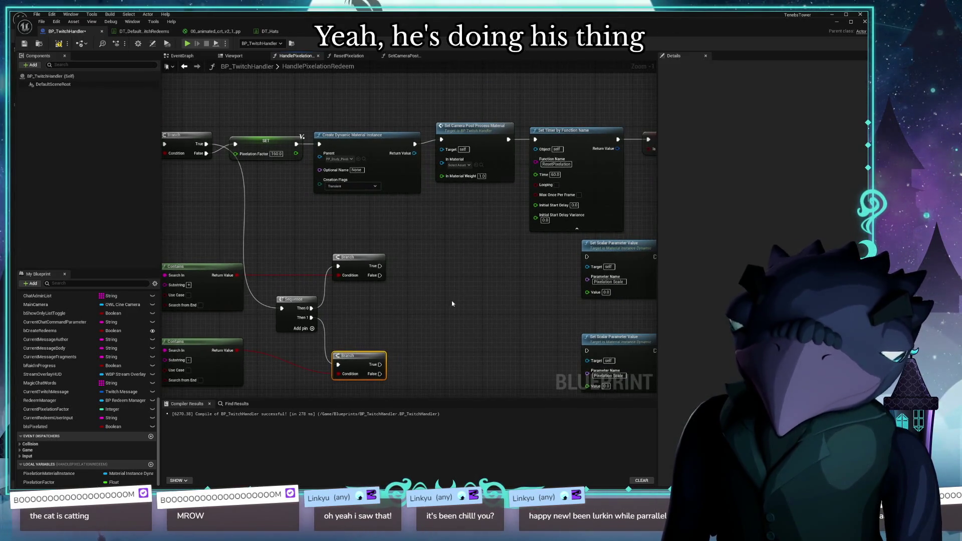
mouse_move(450, 308)
mouse_down()
mouse_move(393, 306)
mouse_move(385, 262)
mouse_up()
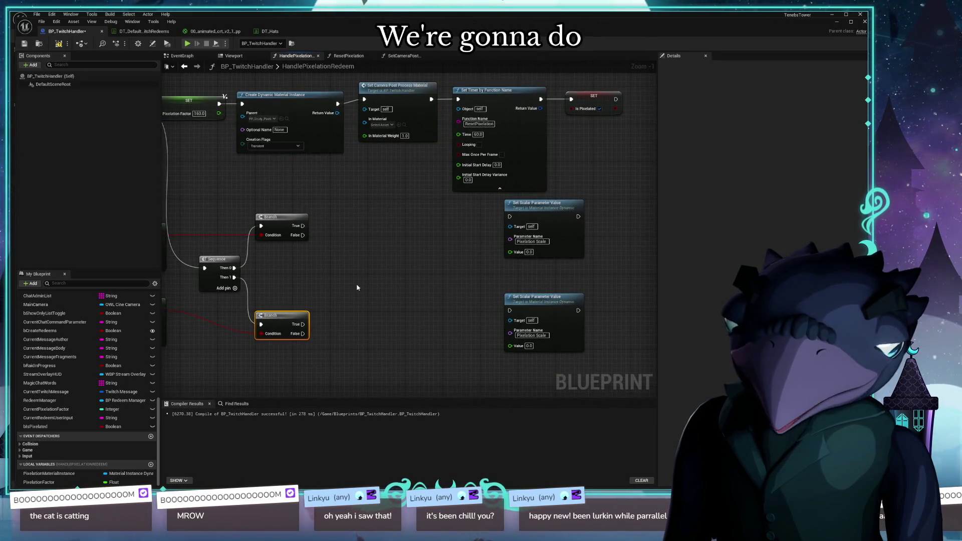
drag(319, 210, 444, 220)
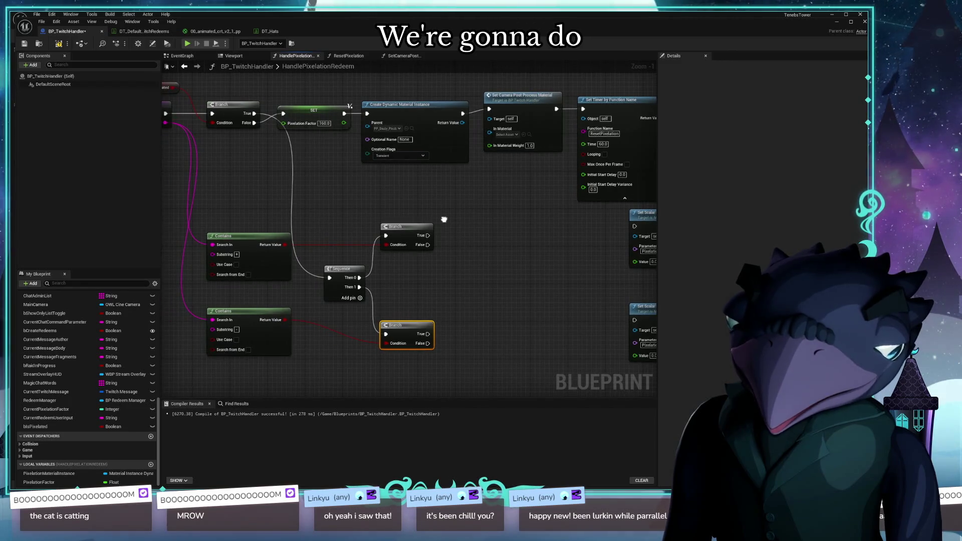
mouse_move(494, 224)
mouse_down()
mouse_move(342, 209)
mouse_move(380, 273)
mouse_move(426, 288)
mouse_move(491, 250)
mouse_move(640, 267)
mouse_move(378, 225)
mouse_move(407, 256)
mouse_up()
Duplicate Create Dynamic Material Instance and shift the Contains, Sequence and Branch nodes left
click(313, 138)
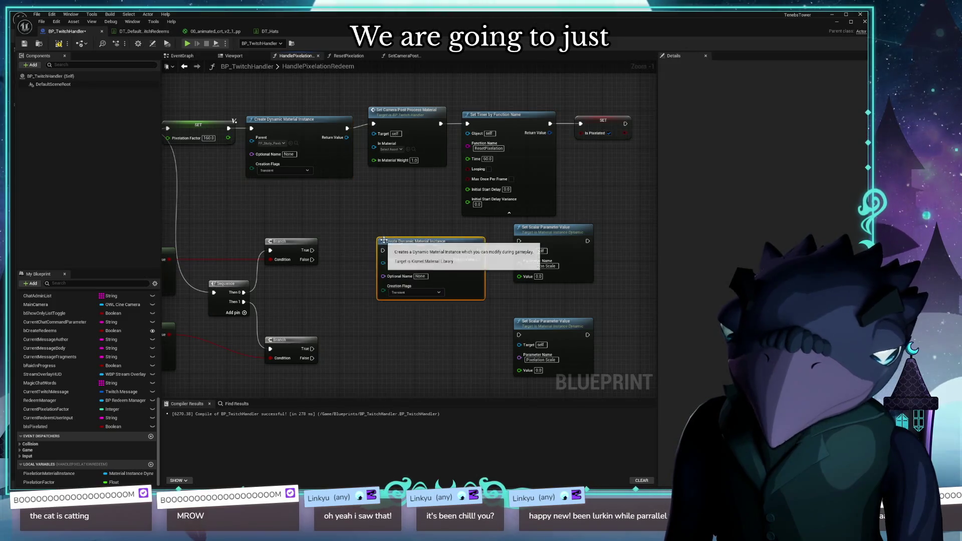
key(ctrl+c)
key(ctrl+v)
drag(382, 349, 363, 340)
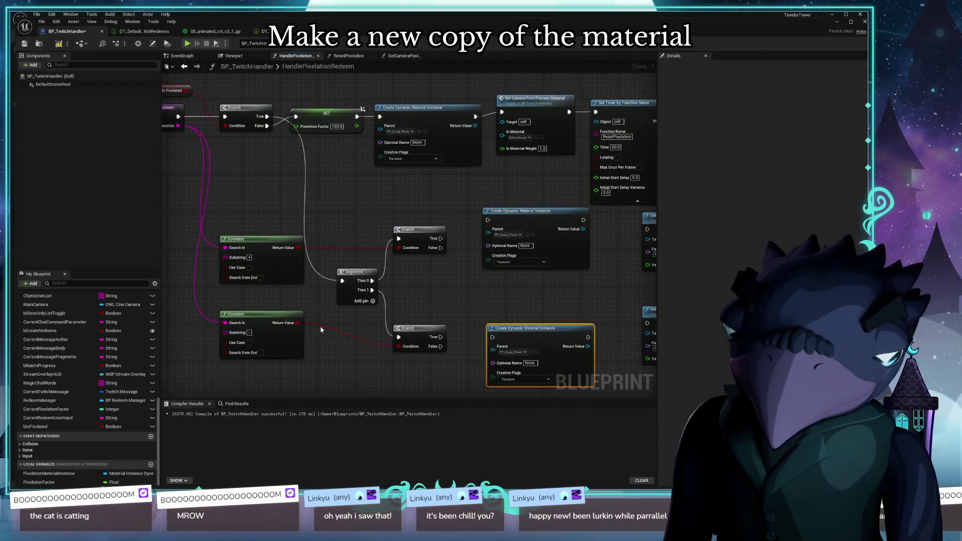
mouse_move(271, 128)
mouse_down()
mouse_move(441, 204)
mouse_move(565, 351)
mouse_up()
drag(547, 147, 433, 155)
drag(279, 149, 577, 295)
mouse_move(390, 163)
mouse_down()
mouse_move(249, 163)
mouse_move(271, 163)
mouse_up()
Place a material instance copy beside each Branch and wire its True pin to it
drag(529, 190, 401, 194)
drag(334, 220, 372, 201)
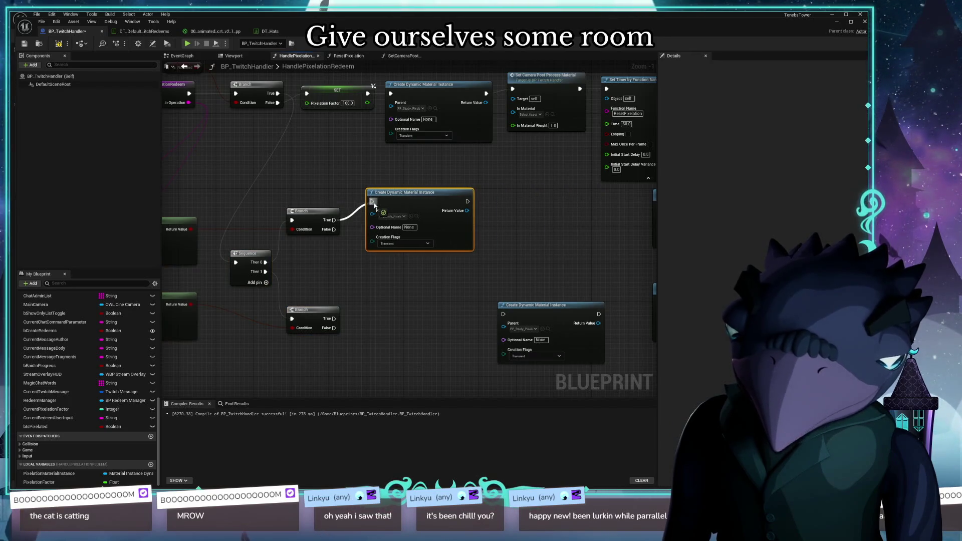
mouse_move(542, 309)
mouse_down()
mouse_move(391, 295)
mouse_move(408, 298)
mouse_up()
drag(334, 318, 372, 300)
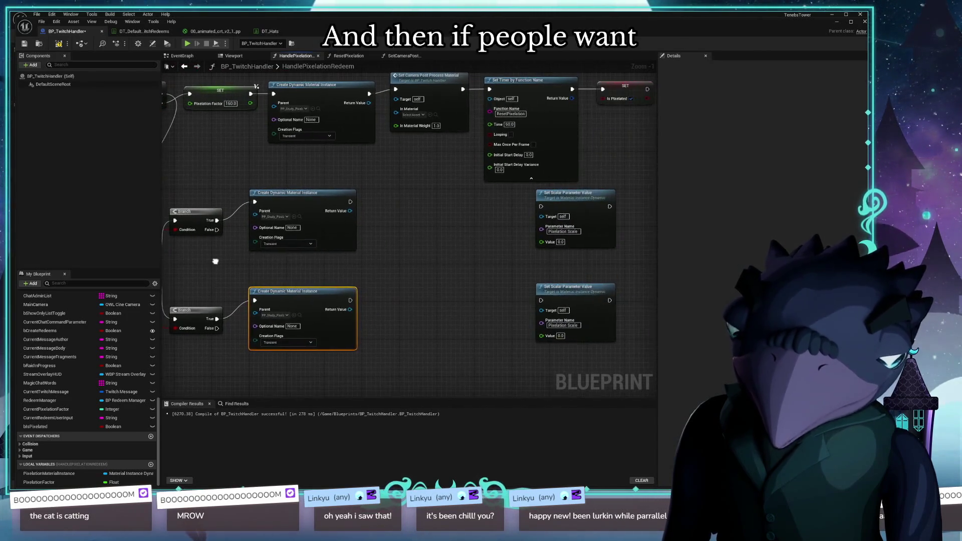
mouse_move(575, 201)
mouse_down()
mouse_move(476, 213)
mouse_move(469, 206)
mouse_move(480, 208)
mouse_up()
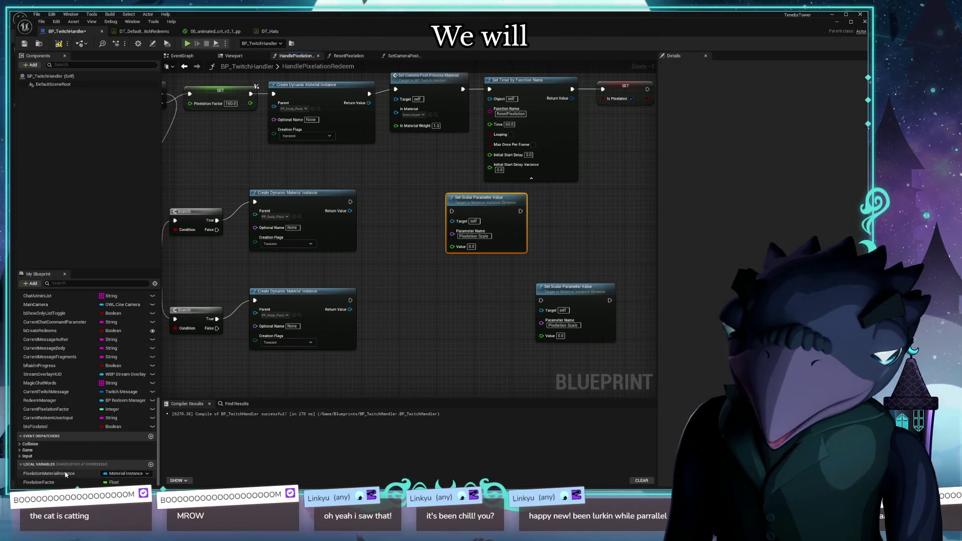
Add a Pixelation Factor getter feeding a Subtract node with 5.0
mouse_move(40, 482)
mouse_down()
mouse_move(381, 205)
mouse_move(380, 181)
mouse_move(337, 190)
mouse_move(372, 221)
mouse_up()
text(s)
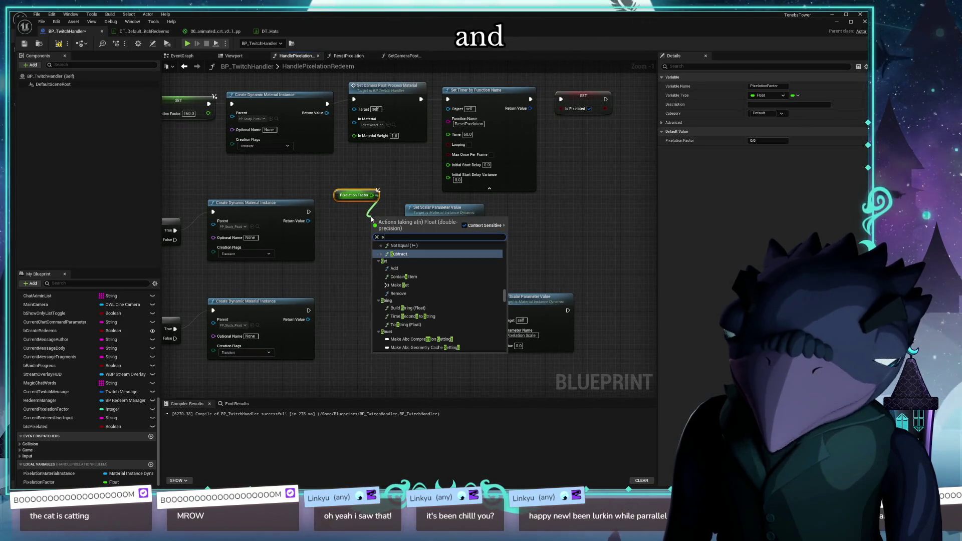
text(ub)
click(423, 252)
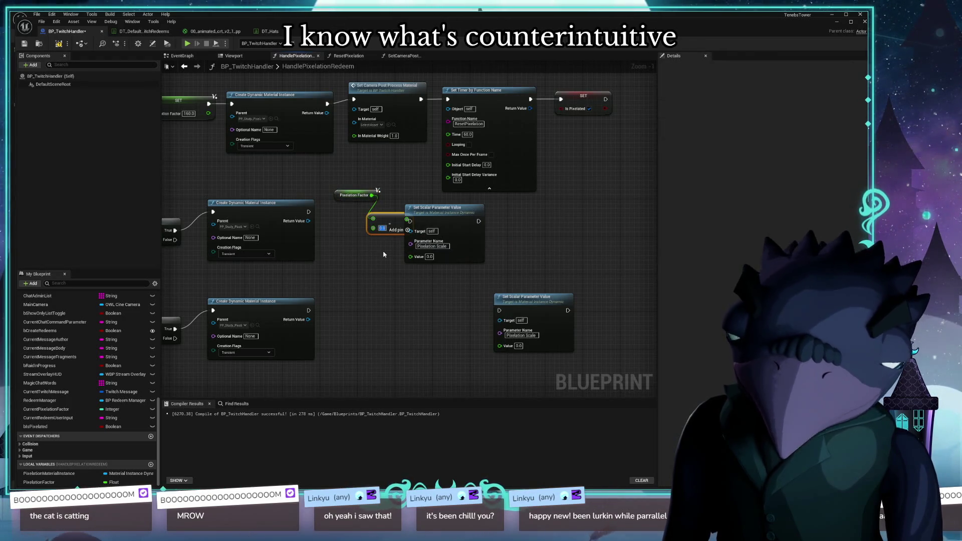
key(Return)
mouse_move(381, 217)
mouse_down()
mouse_move(364, 220)
mouse_move(336, 271)
mouse_move(371, 288)
mouse_move(412, 260)
mouse_move(309, 228)
mouse_move(410, 221)
mouse_up()
Paste a copy of Set Camera Post Process Material and run it after the scale setter
click(381, 161)
drag(468, 282, 360, 228)
key(ctrl+c)
key(ctrl+v)
drag(440, 231, 441, 227)
drag(364, 237, 408, 238)
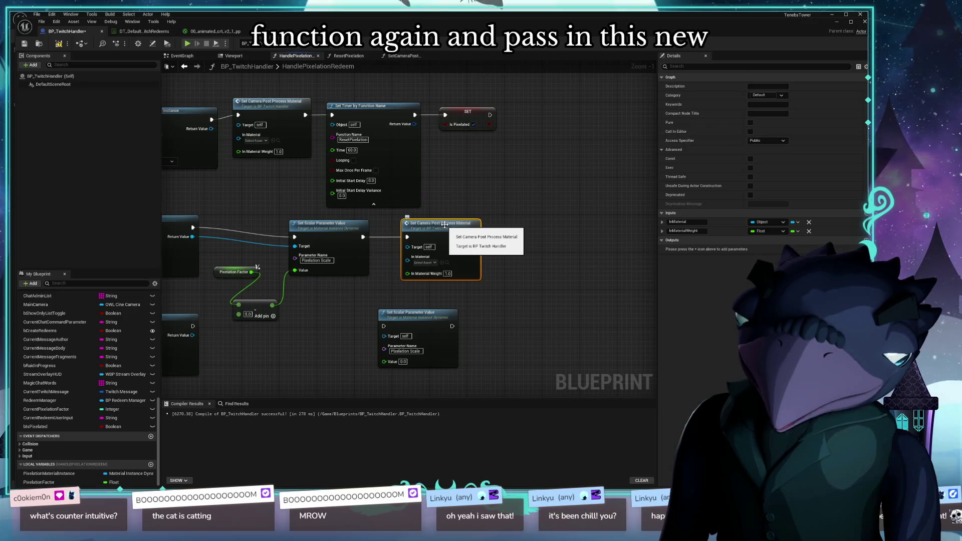
Reposition the Pixelation Factor getter, math node and Set Scalar Parameter Value node
drag(217, 276, 234, 298)
click(245, 305)
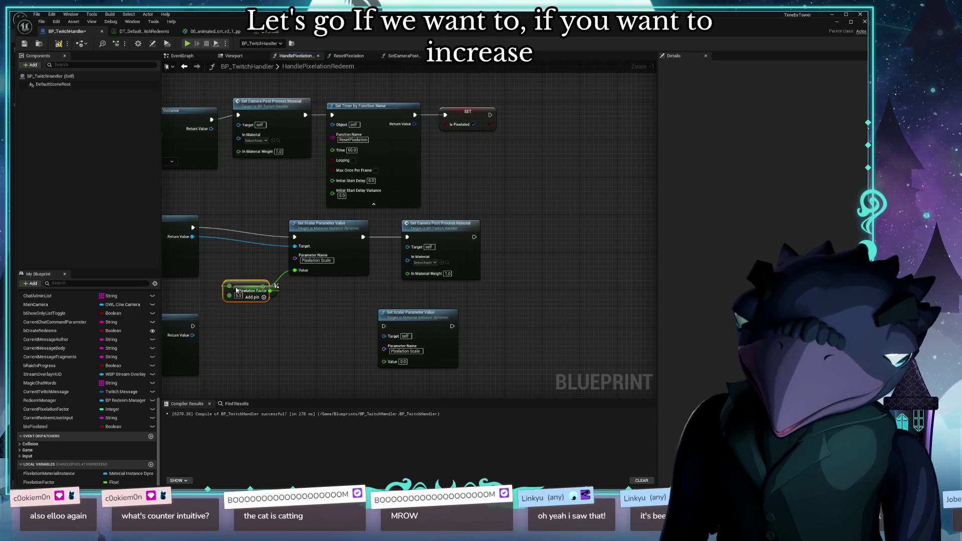
mouse_move(237, 275)
mouse_down()
mouse_move(277, 336)
mouse_move(238, 279)
mouse_up()
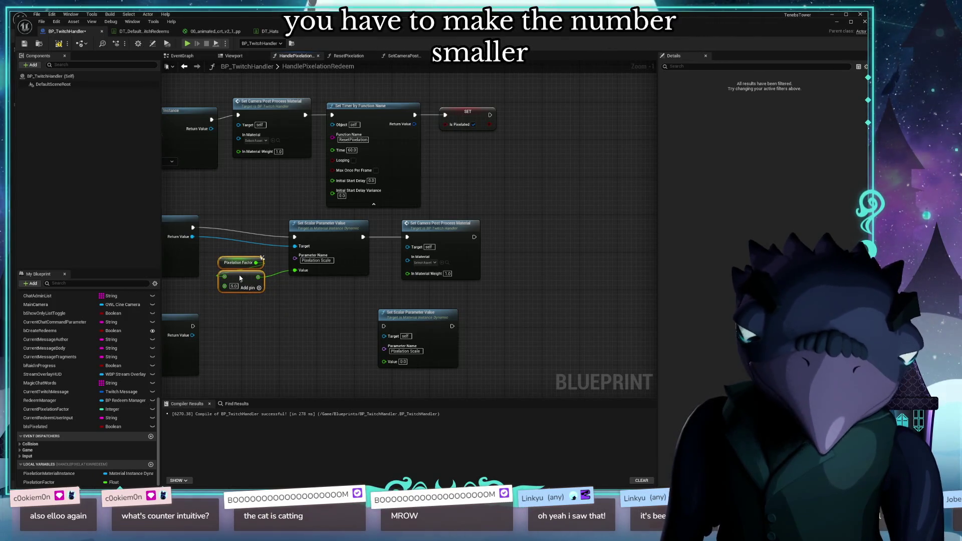
mouse_move(278, 315)
mouse_down()
mouse_move(357, 345)
mouse_move(314, 340)
mouse_up()
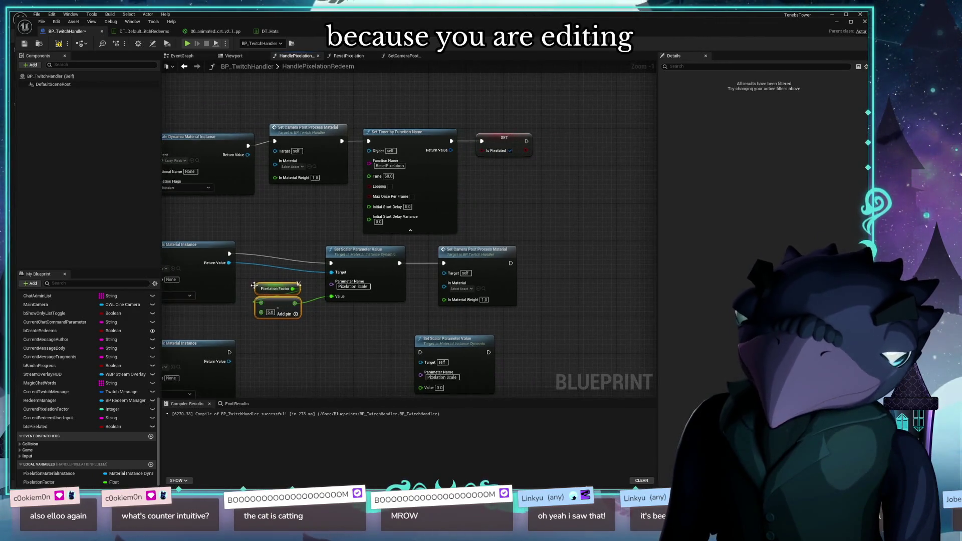
drag(362, 258, 360, 247)
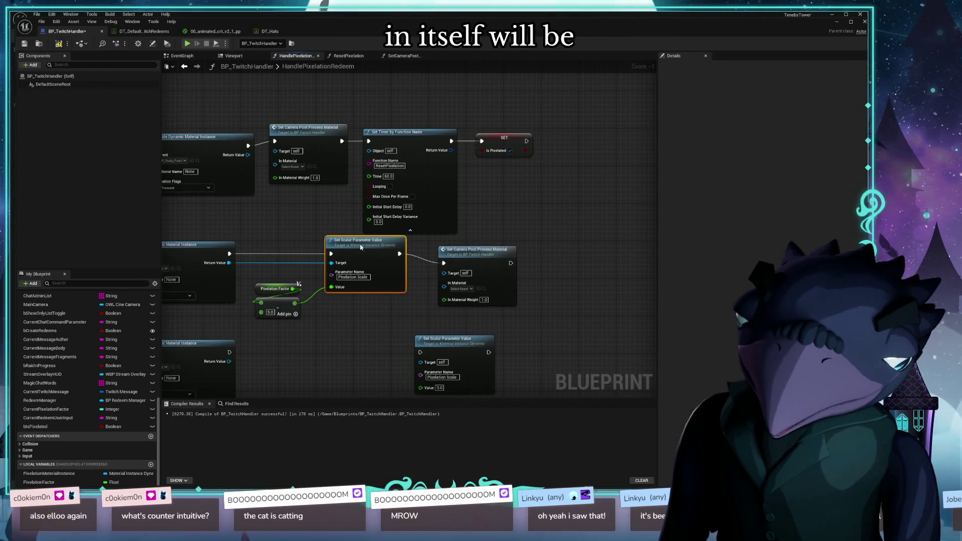
click(476, 249)
drag(313, 295, 567, 280)
mouse_move(502, 265)
mouse_down()
mouse_move(396, 256)
mouse_move(535, 258)
mouse_up()
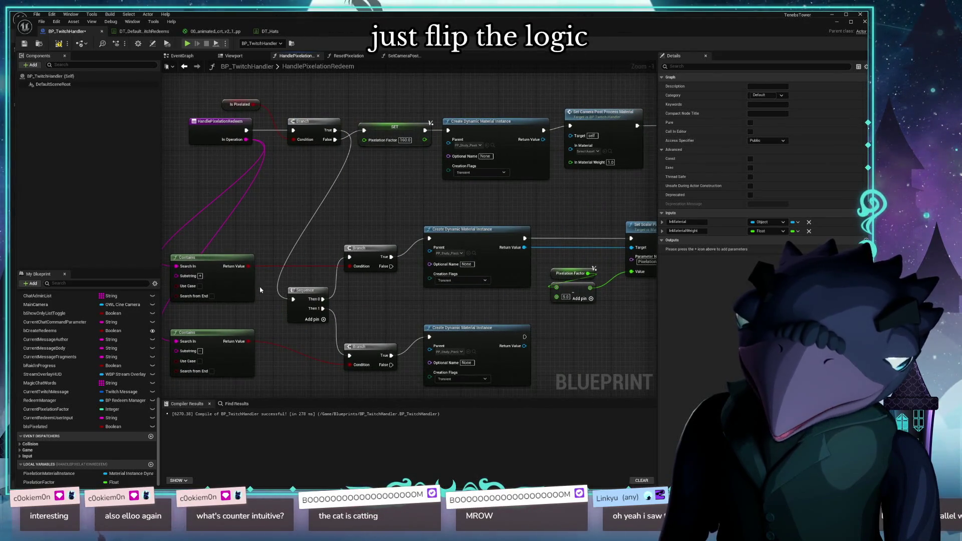
drag(580, 276, 342, 268)
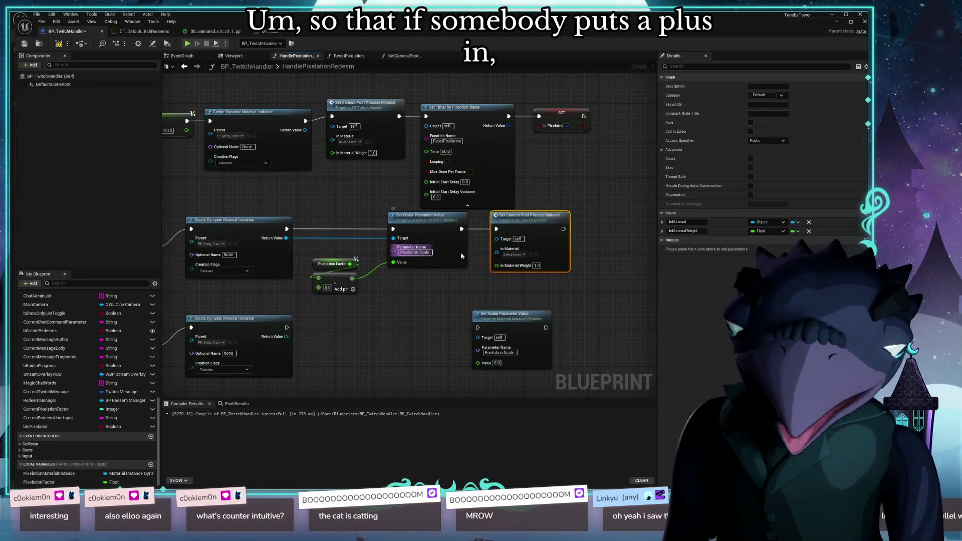
Wire the new material instance's Return Value into Set Scalar Parameter Value's In Material
mouse_move(501, 296)
mouse_down()
mouse_move(229, 228)
mouse_move(233, 242)
mouse_up()
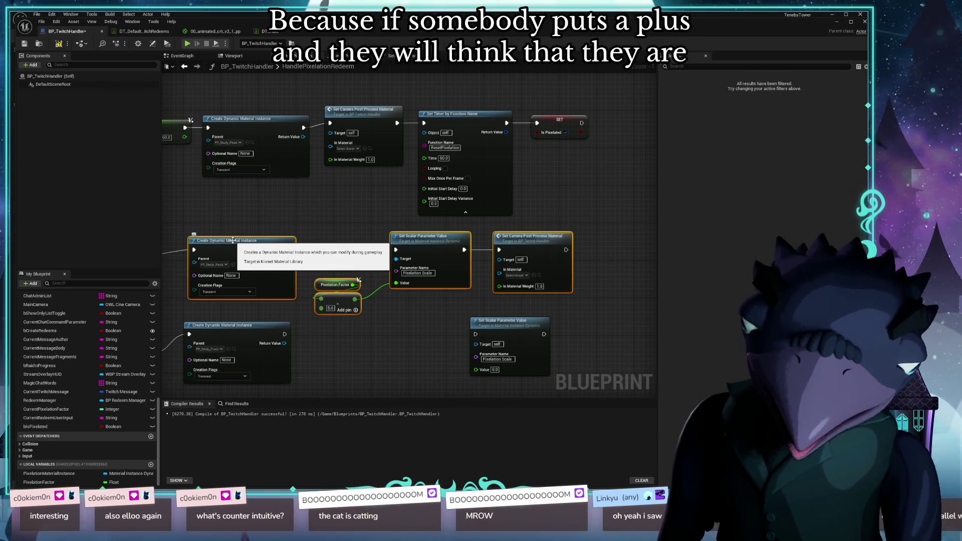
drag(356, 321, 312, 273)
click(412, 316)
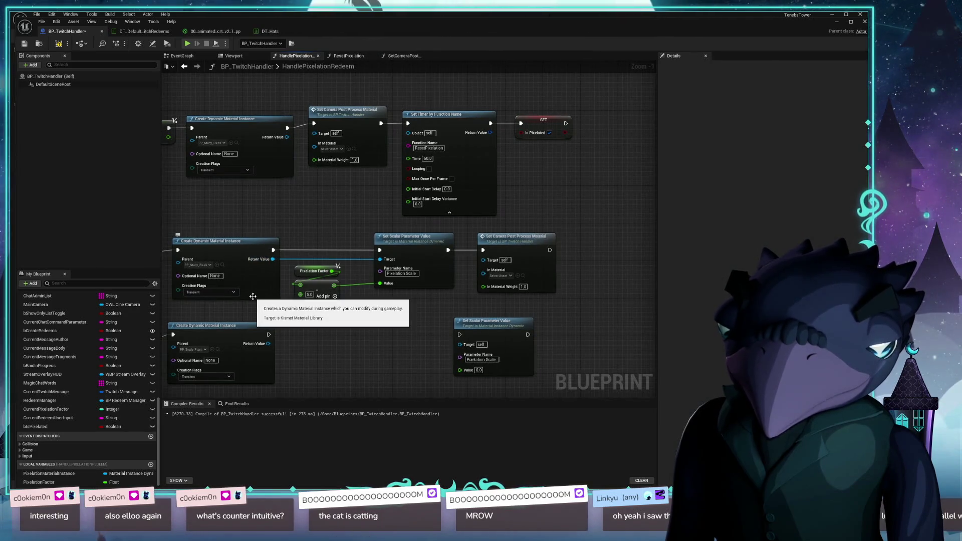
drag(414, 253, 399, 253)
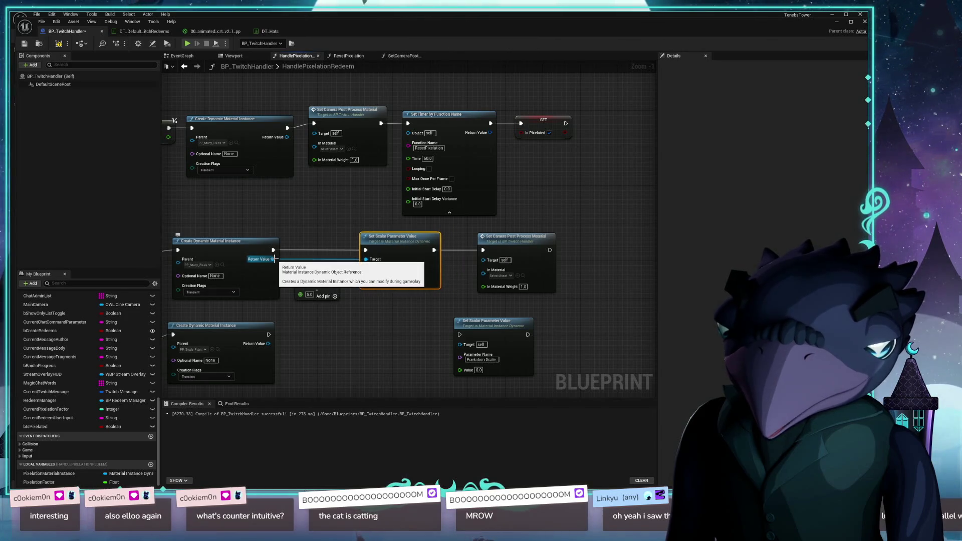
drag(275, 259, 480, 266)
click(285, 264)
drag(274, 259, 484, 275)
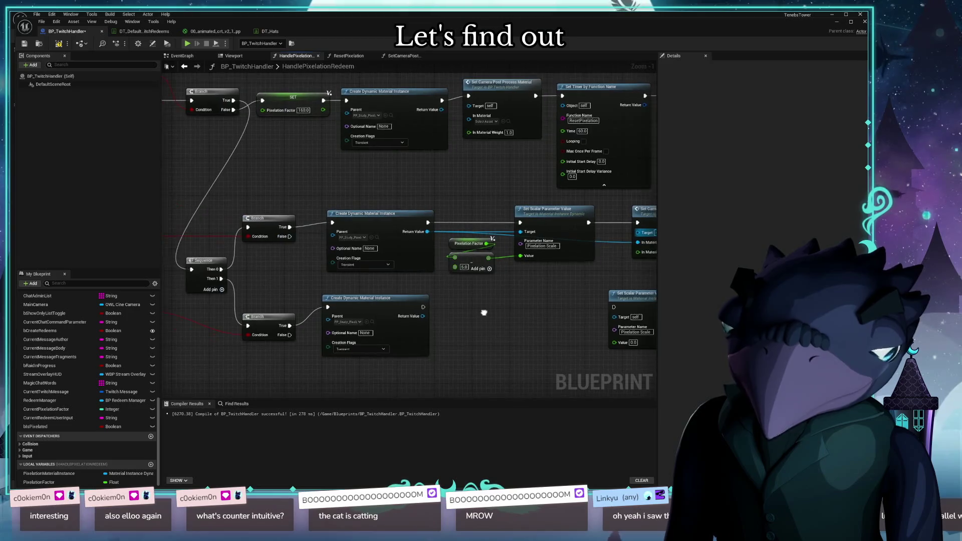
mouse_move(368, 303)
mouse_down()
mouse_move(501, 295)
mouse_move(501, 281)
mouse_move(422, 289)
mouse_move(452, 279)
mouse_move(451, 294)
mouse_move(405, 275)
mouse_up()
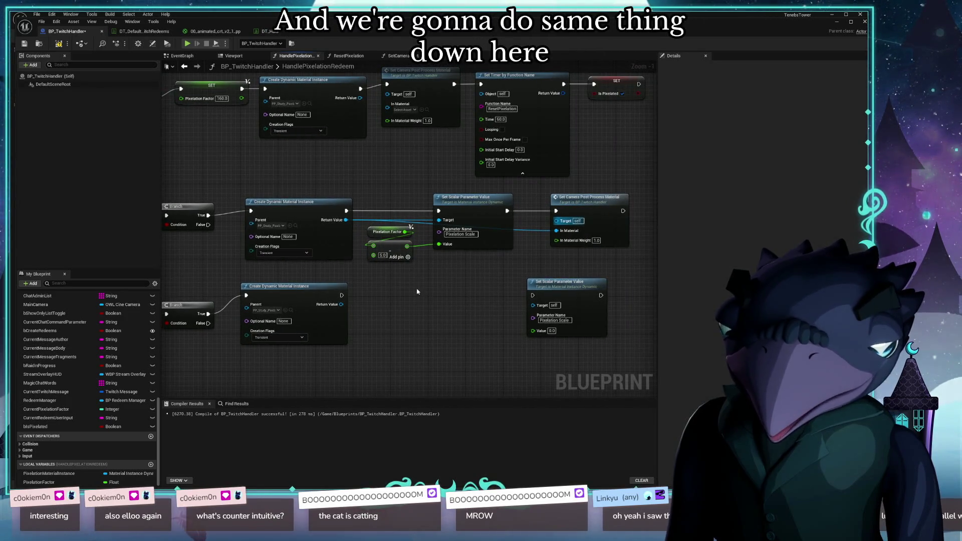
drag(477, 198, 504, 197)
Delete the Pixelation Factor getter and move the Add node, undoing a misplaced setter
click(387, 232)
key(Delete)
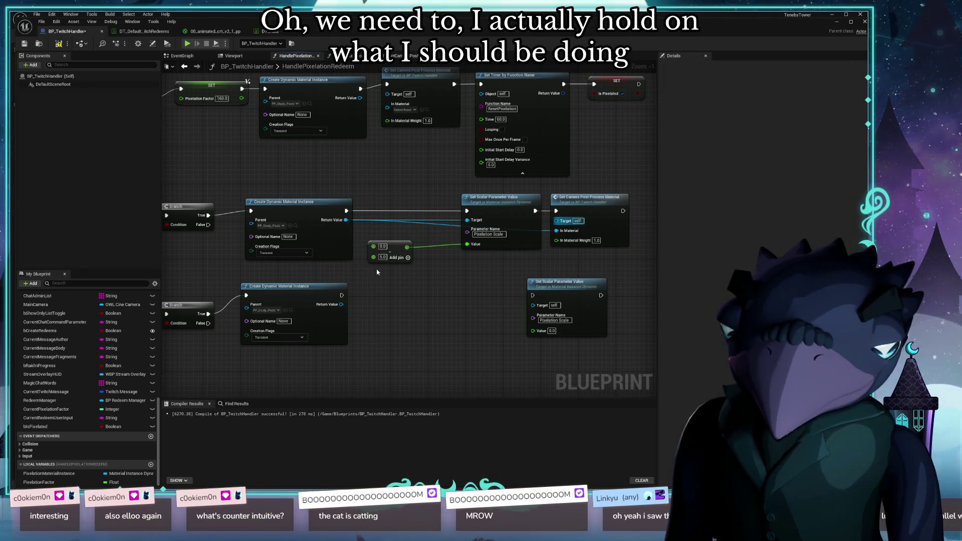
drag(398, 246, 420, 265)
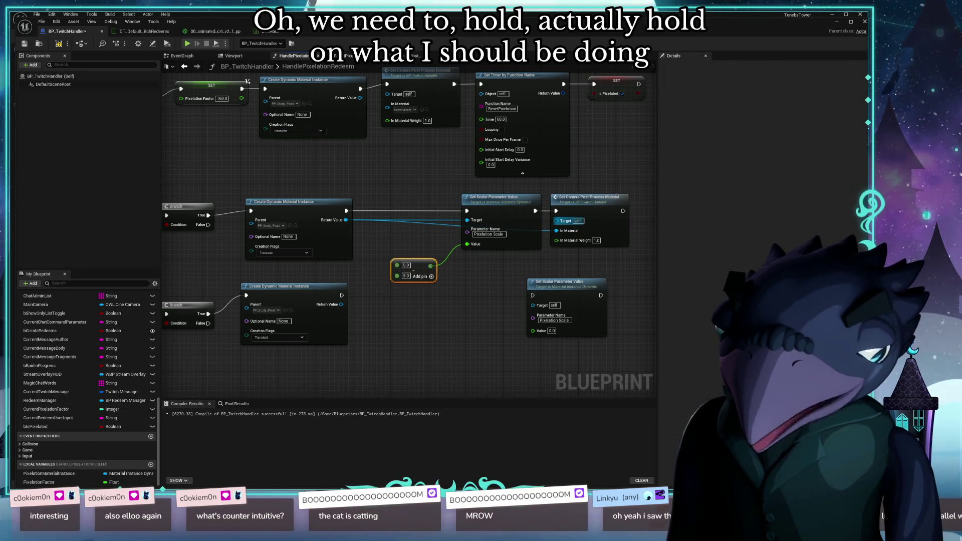
click(40, 482)
key(ctrl+v)
mouse_move(404, 345)
mouse_down()
mouse_move(380, 228)
mouse_move(389, 230)
mouse_up()
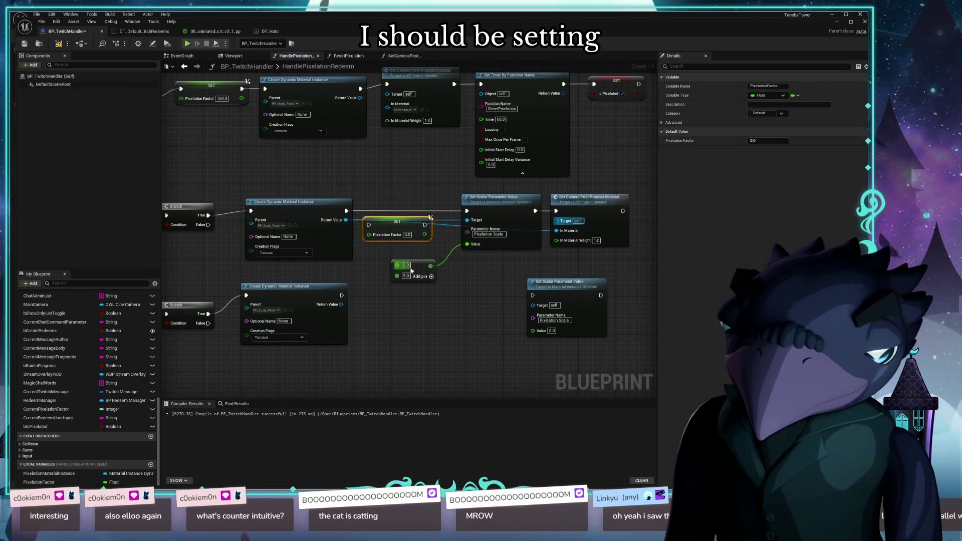
scroll(453, 291, up, 1)
drag(482, 307, 485, 349)
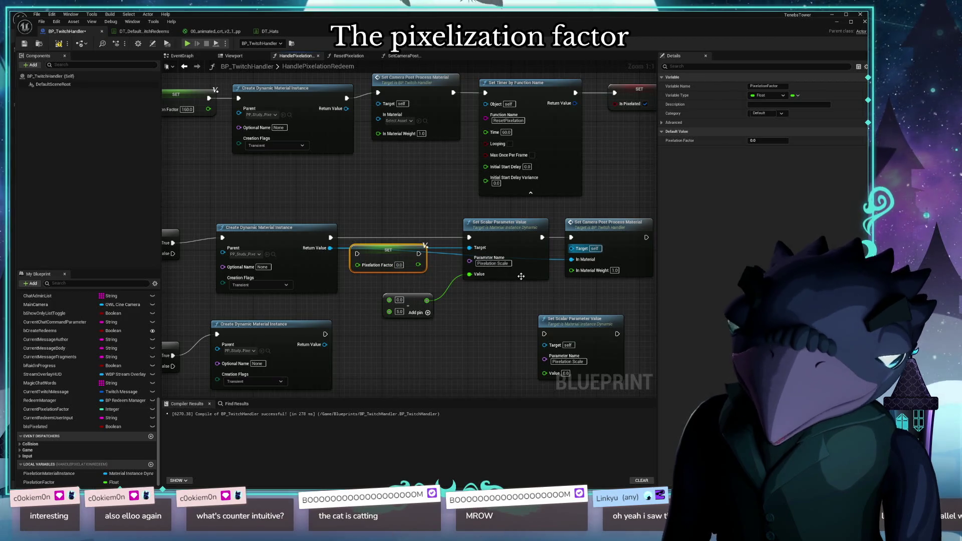
key(ctrl+z)
key(ctrl+z)
key(ctrl+z)
key(ctrl+z)
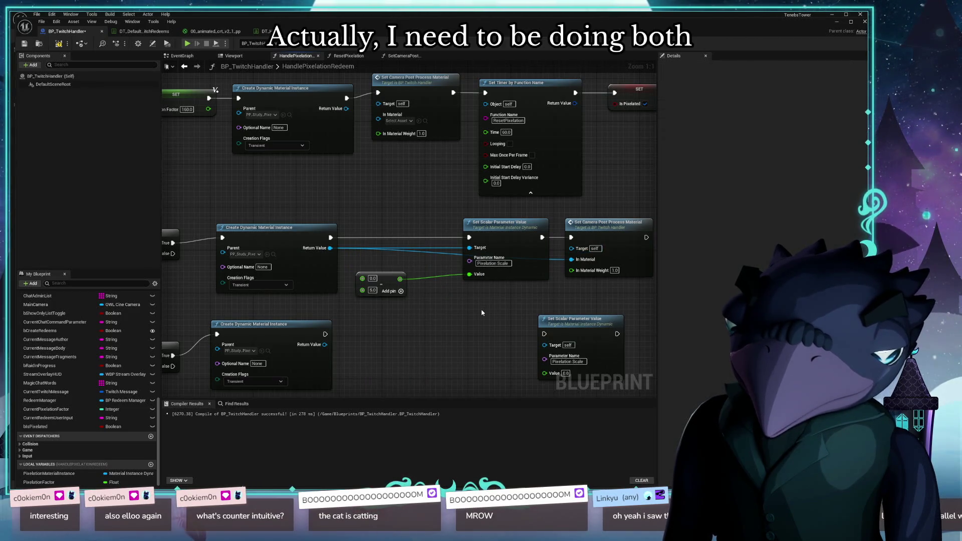
Add a SET Pixelation Factor fed by the Add result, run after Create Dynamic Material Instance
drag(482, 313, 407, 313)
mouse_move(584, 282)
mouse_down()
mouse_move(442, 232)
mouse_move(553, 228)
mouse_up()
mouse_move(68, 485)
mouse_down()
mouse_move(361, 296)
mouse_move(416, 301)
mouse_move(364, 248)
mouse_up()
mouse_move(327, 284)
mouse_down()
mouse_move(365, 264)
mouse_move(433, 261)
mouse_move(504, 273)
mouse_move(495, 273)
mouse_up()
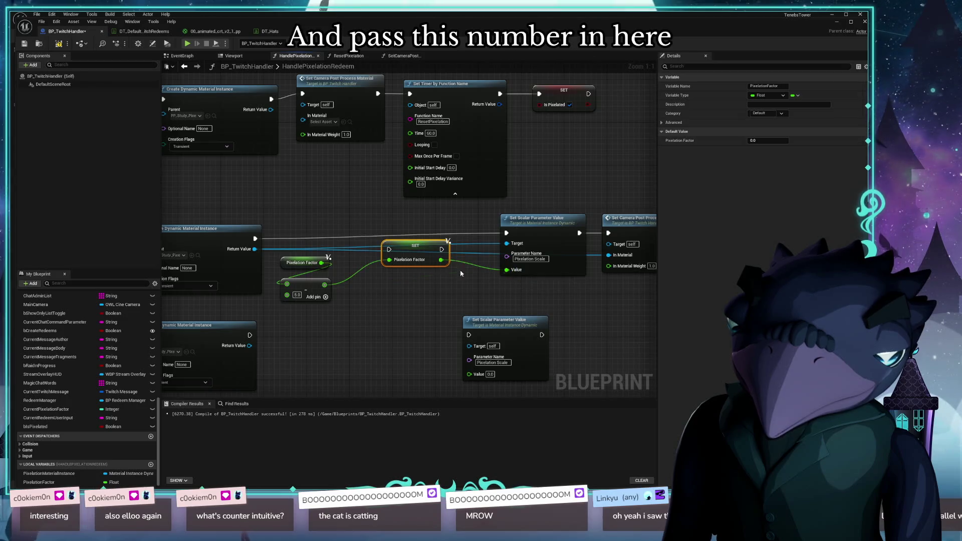
mouse_move(389, 249)
mouse_down()
mouse_move(270, 251)
mouse_move(255, 239)
mouse_up()
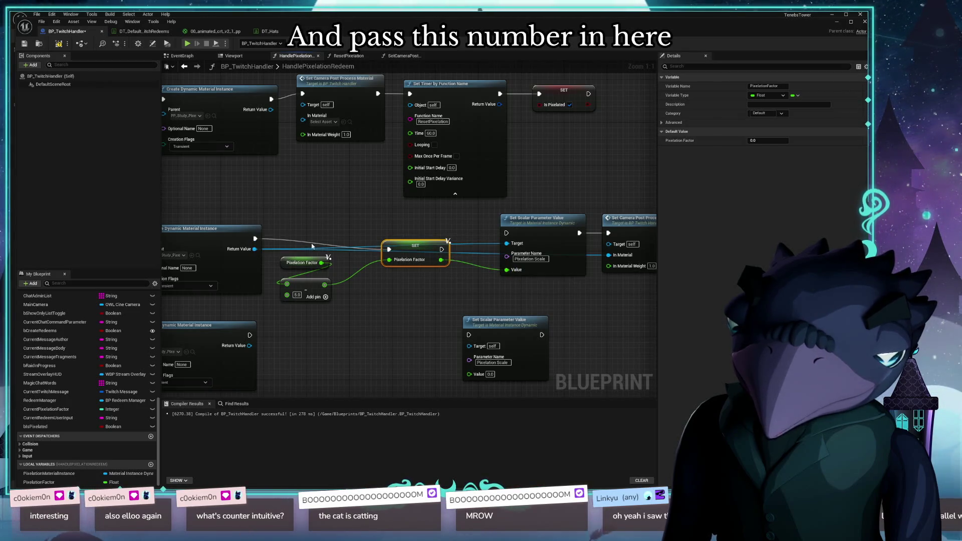
mouse_move(345, 338)
mouse_down()
mouse_move(302, 278)
mouse_move(224, 281)
mouse_move(330, 274)
mouse_move(280, 276)
mouse_up()
mouse_move(433, 269)
mouse_down()
mouse_move(483, 261)
mouse_move(471, 270)
mouse_up()
click(581, 153)
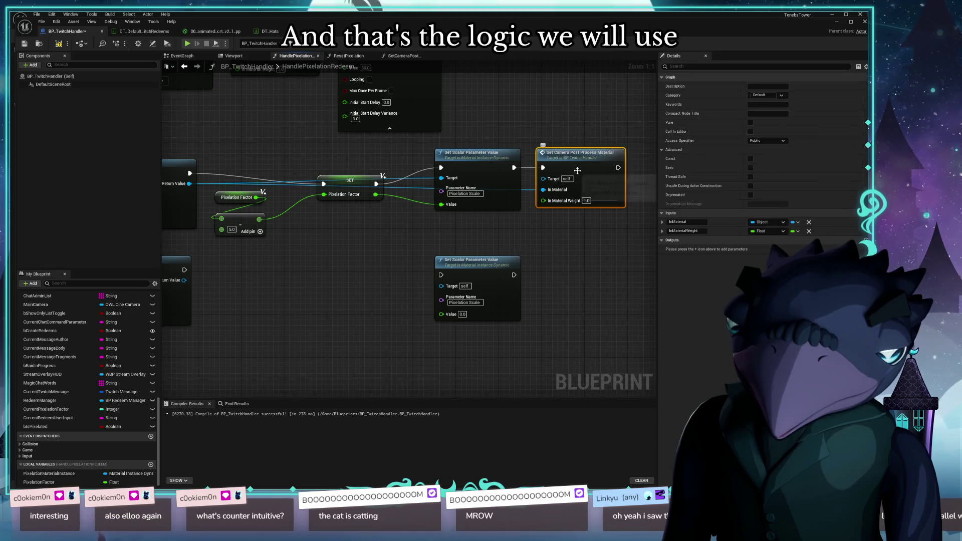
Duplicate Set Camera Post Process Material and link the bottom material instance to In Material
key(ctrl+c)
key(ctrl+v)
drag(611, 282, 571, 261)
mouse_move(266, 302)
mouse_down()
mouse_move(405, 302)
mouse_move(385, 301)
mouse_up()
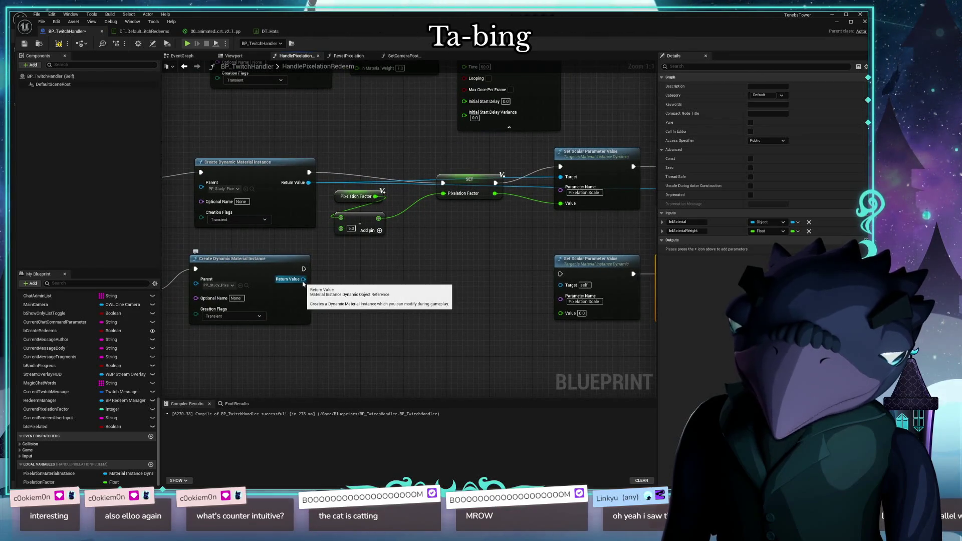
mouse_move(303, 283)
mouse_down()
mouse_move(562, 278)
mouse_move(564, 301)
mouse_move(466, 315)
mouse_move(464, 285)
mouse_up()
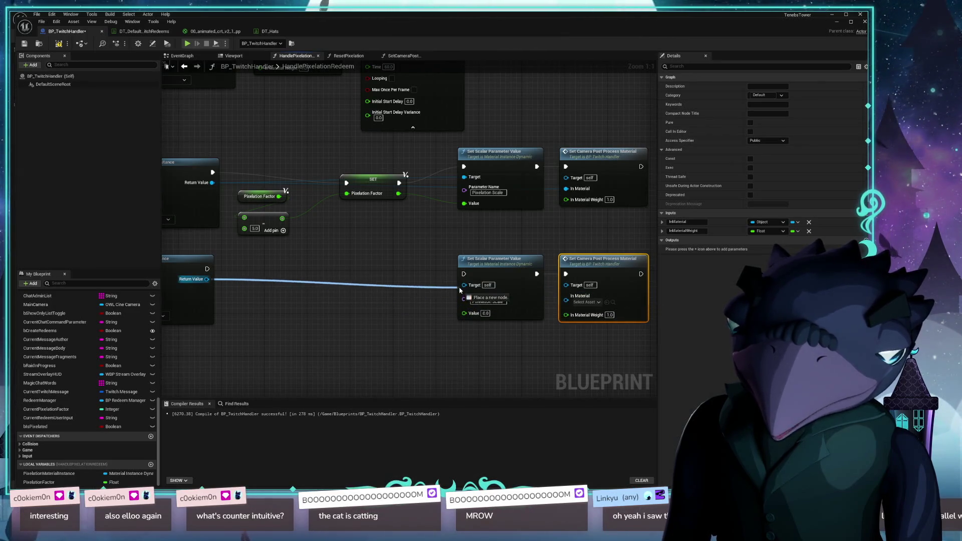
mouse_move(206, 279)
mouse_down()
mouse_move(478, 286)
mouse_move(565, 304)
mouse_up()
Copy the Pixelation Factor, Add and SET nodes into the bottom branch, removing the pasted Add
drag(301, 328, 416, 336)
drag(521, 265, 351, 180)
key(ctrl+c)
key(ctrl+v)
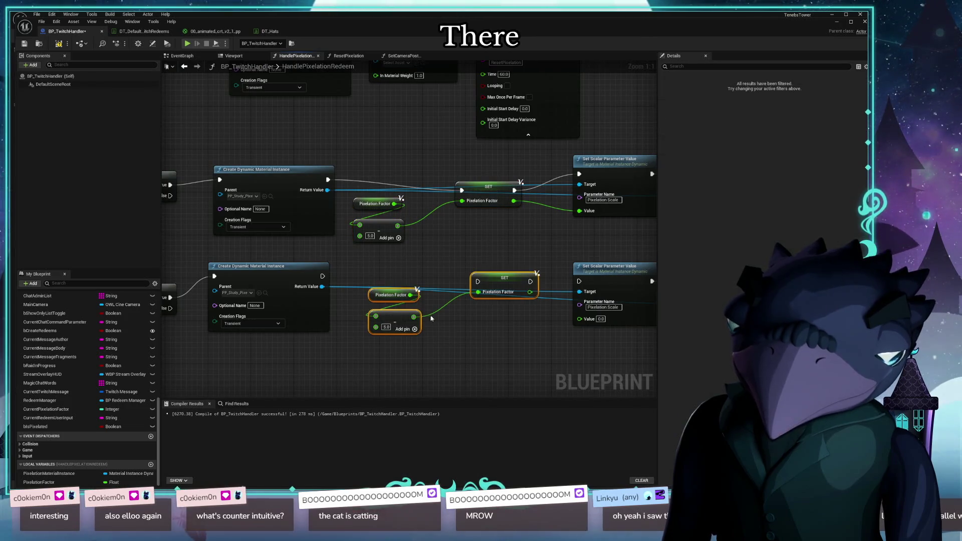
click(416, 328)
key(Delete)
Create a new Add node on Pixelation Factor with 5 as its second value
drag(411, 295, 387, 332)
text(add)
click(417, 411)
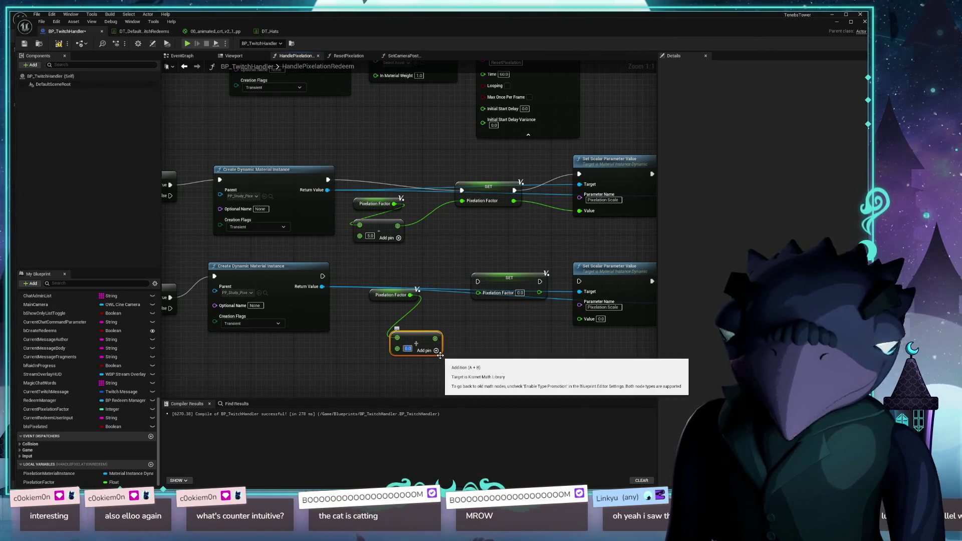
click(407, 348)
text(5)
mouse_move(411, 342)
mouse_down()
mouse_move(395, 323)
mouse_move(417, 337)
mouse_move(373, 315)
mouse_move(466, 306)
mouse_move(481, 293)
mouse_move(584, 294)
mouse_move(581, 318)
mouse_up()
Wire the bottom setter's exec pins, compile, and tidy the lower node group
drag(531, 282, 579, 281)
drag(477, 286, 322, 276)
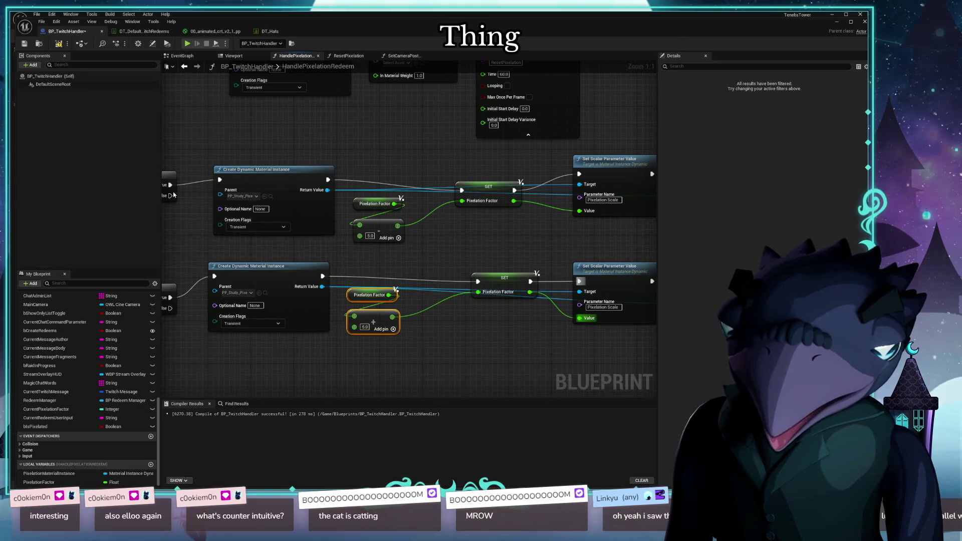
key(F7)
mouse_move(267, 357)
mouse_down()
mouse_move(307, 335)
mouse_move(459, 318)
mouse_move(326, 320)
mouse_up()
mouse_move(453, 349)
mouse_down()
mouse_move(235, 224)
mouse_move(387, 221)
mouse_move(558, 245)
mouse_move(501, 239)
mouse_move(514, 239)
mouse_up()
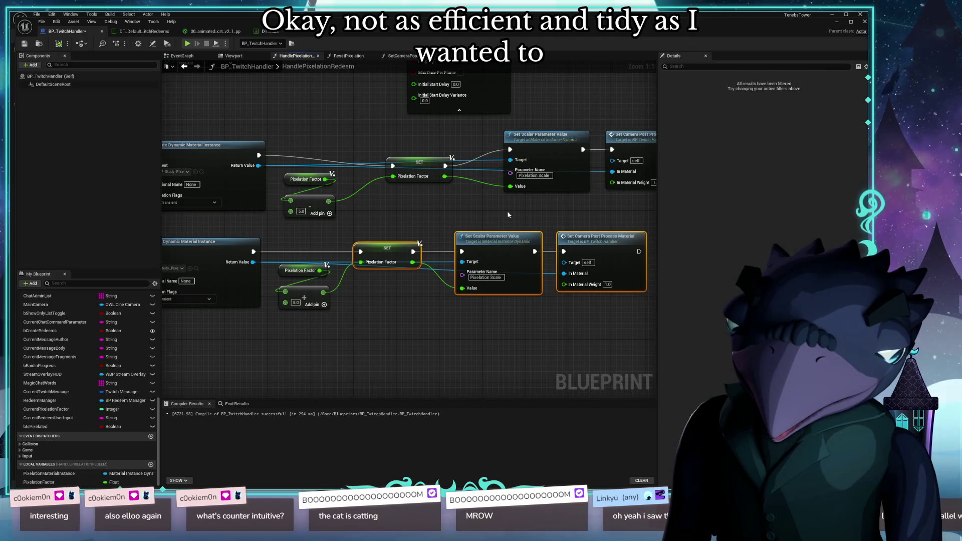
drag(479, 198, 445, 234)
mouse_move(381, 203)
mouse_down()
mouse_move(371, 181)
mouse_move(376, 187)
mouse_up()
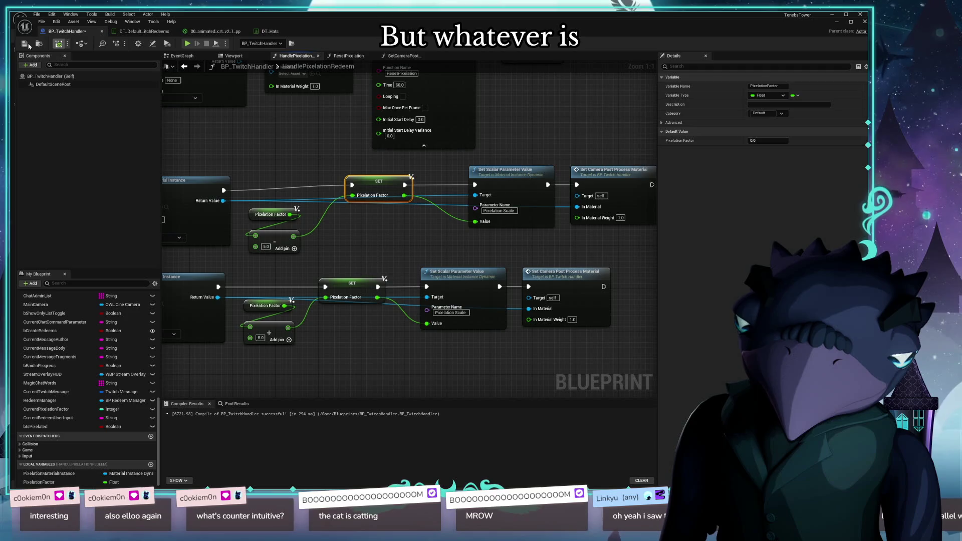
Recompile the blueprint and align the middle SET, Set Scalar and post-process nodes
click(64, 46)
mouse_move(256, 219)
mouse_down()
mouse_move(259, 212)
mouse_move(558, 207)
mouse_move(277, 285)
mouse_up()
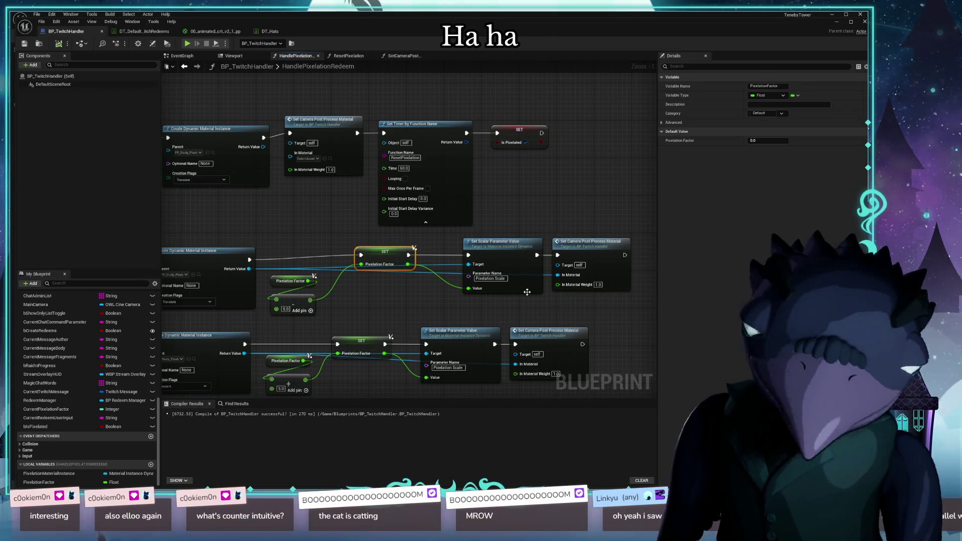
drag(384, 259, 375, 263)
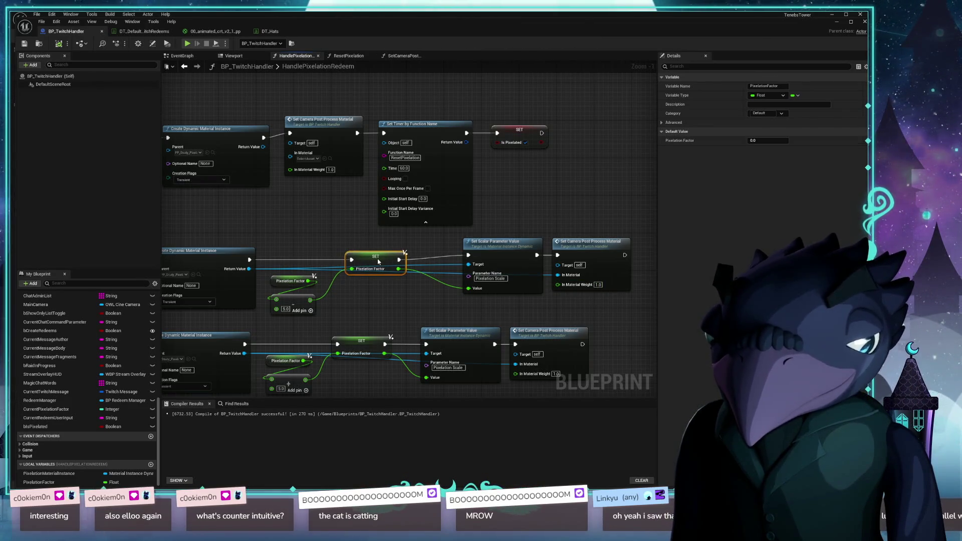
click(592, 242)
ctrl+click(522, 246)
drag(522, 247, 518, 250)
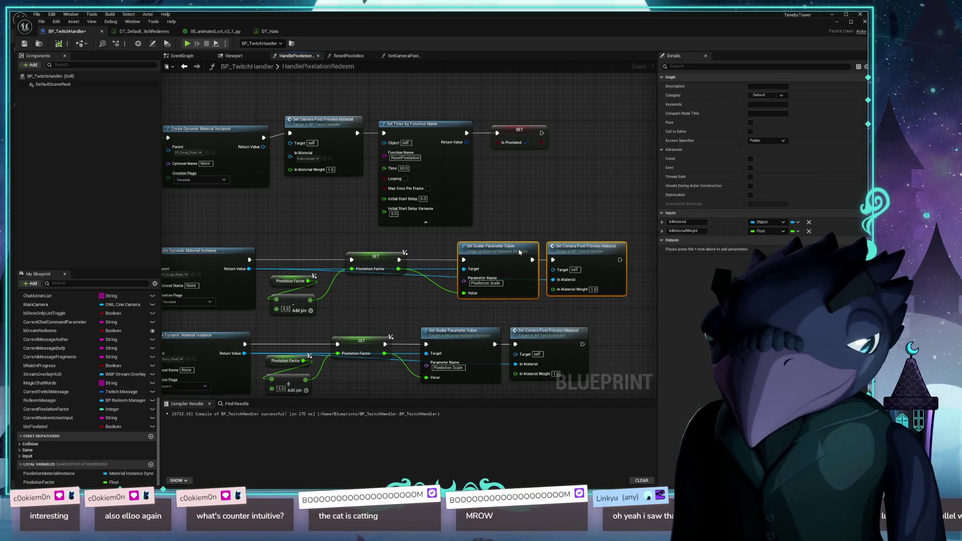
Save BP_TwitchHandler and move the blueprint editor aside to reveal the level
drag(395, 247, 437, 190)
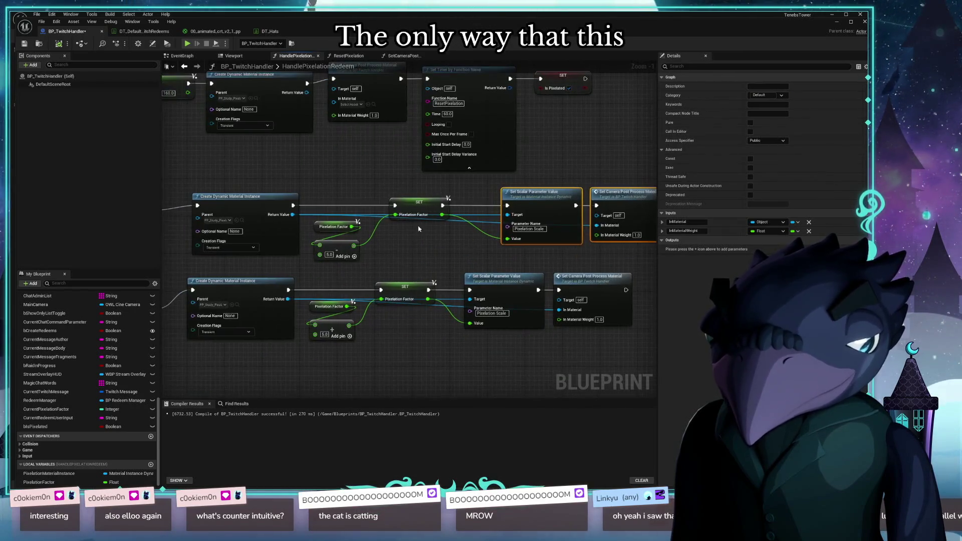
drag(267, 195, 331, 188)
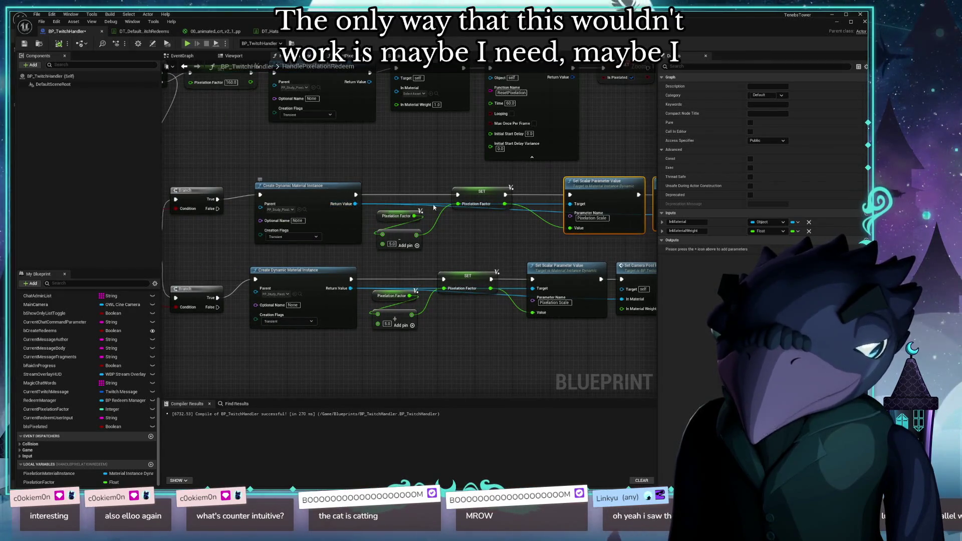
drag(481, 232, 324, 239)
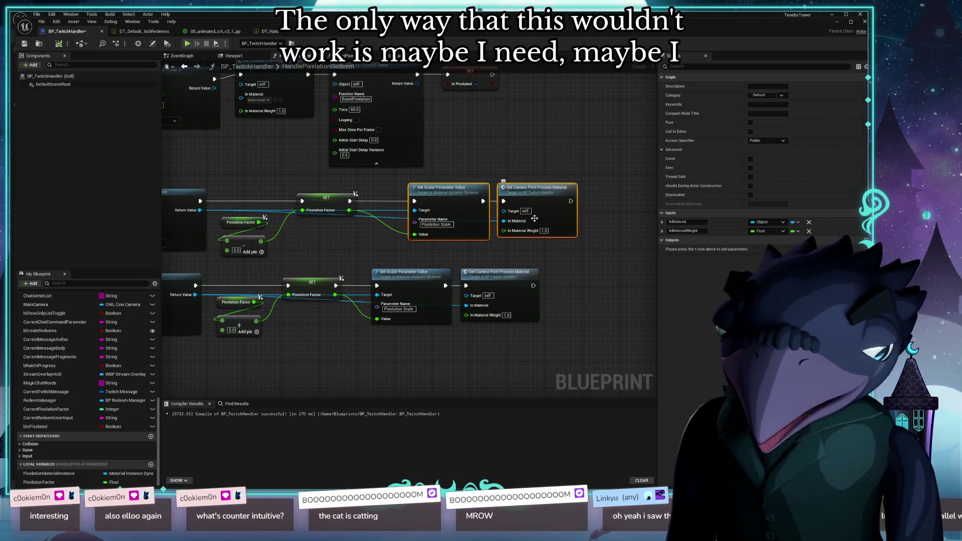
drag(306, 235, 391, 241)
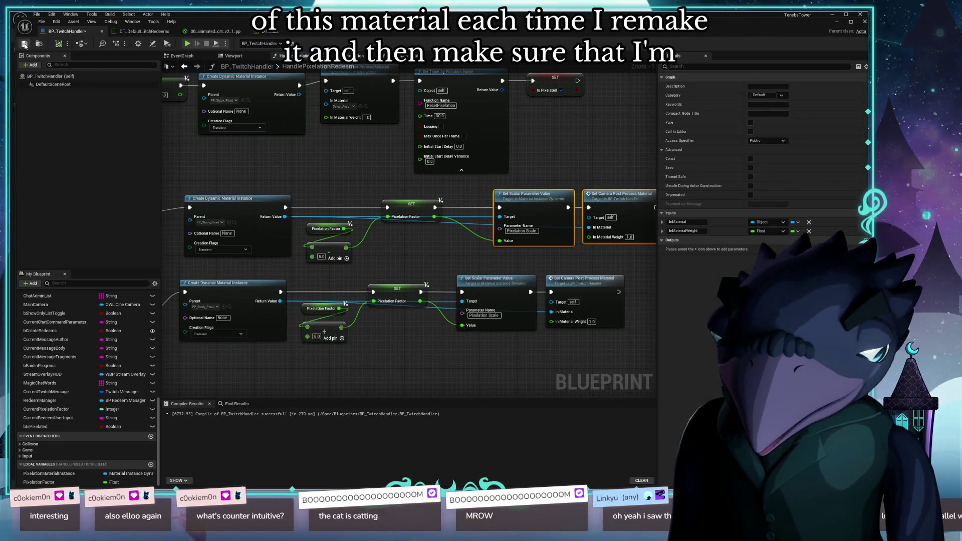
key(ctrl+s)
drag(337, 30, 298, 436)
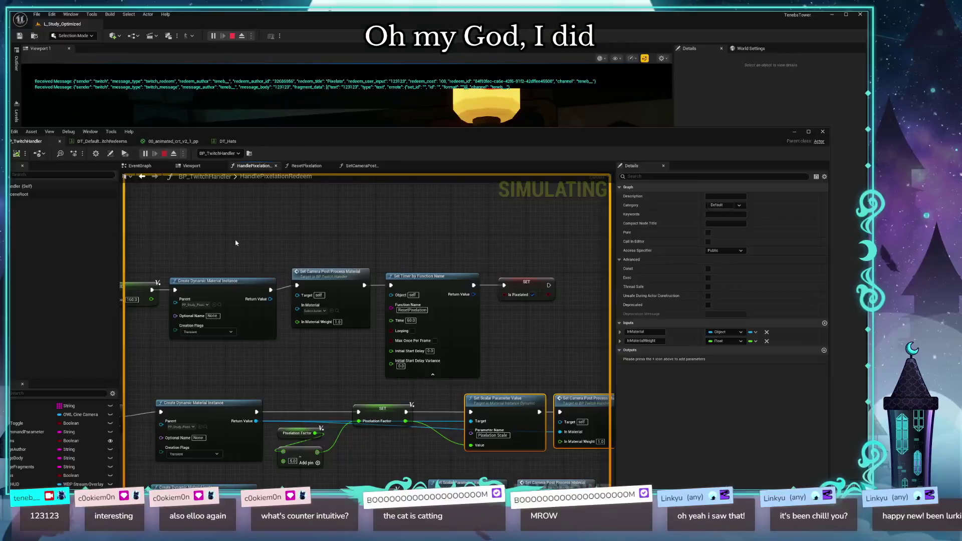
key(Escape)
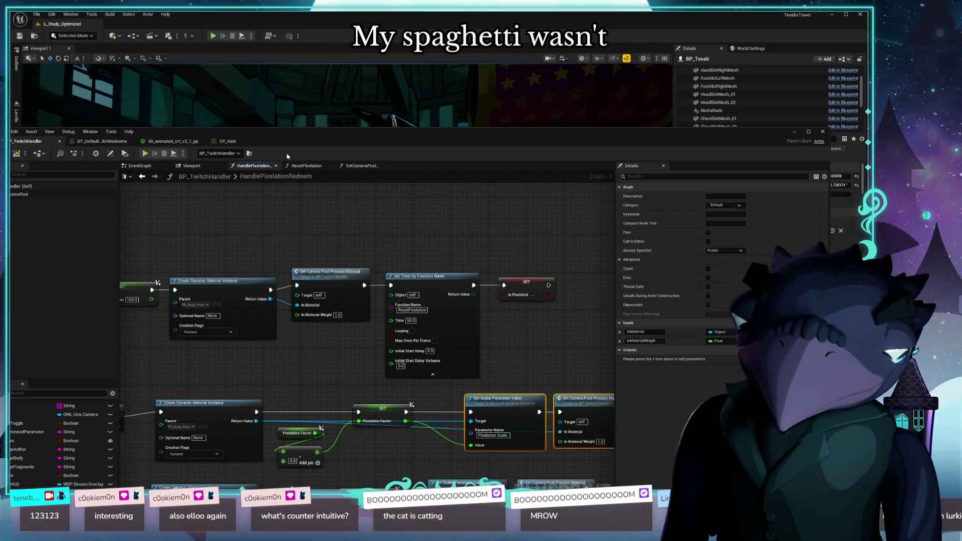
drag(343, 136, 343, 169)
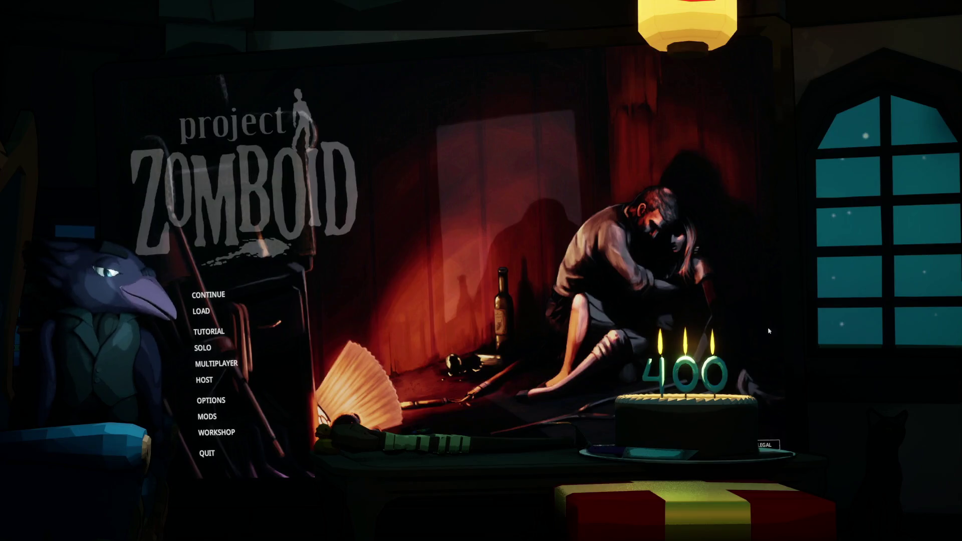
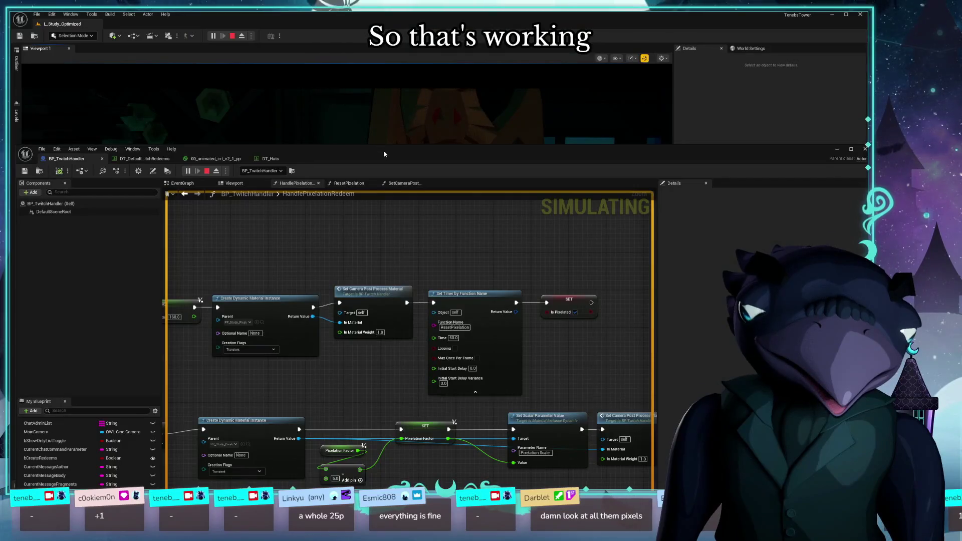
Move the Pixelation Factor getter and its Add node upward in the upper pixelation chain
scroll(406, 284, up, 3)
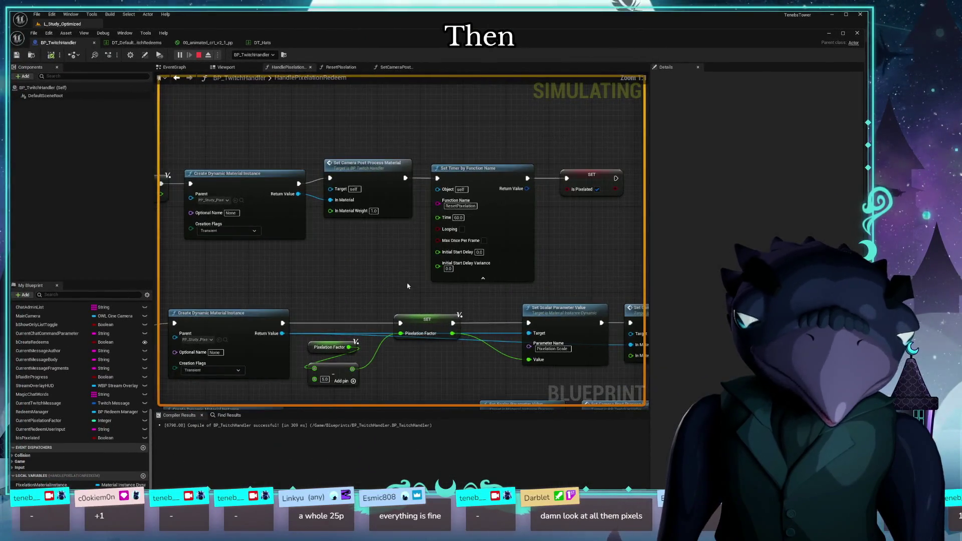
drag(406, 284, 369, 193)
mouse_move(323, 314)
mouse_down()
mouse_move(447, 303)
mouse_move(449, 312)
mouse_move(491, 318)
mouse_up()
mouse_move(197, 133)
mouse_down()
mouse_move(379, 209)
mouse_move(401, 264)
mouse_move(386, 236)
mouse_up()
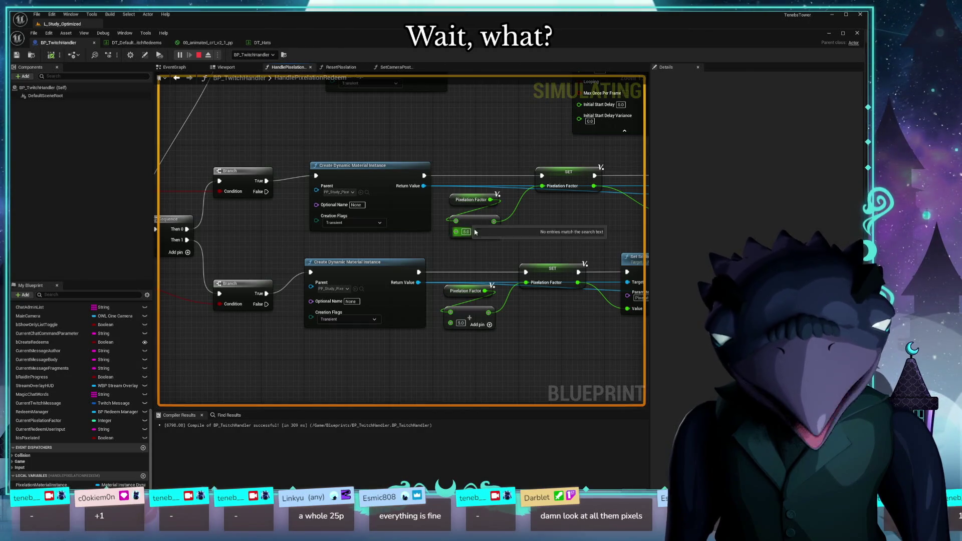
mouse_move(543, 216)
drag(473, 188, 420, 209)
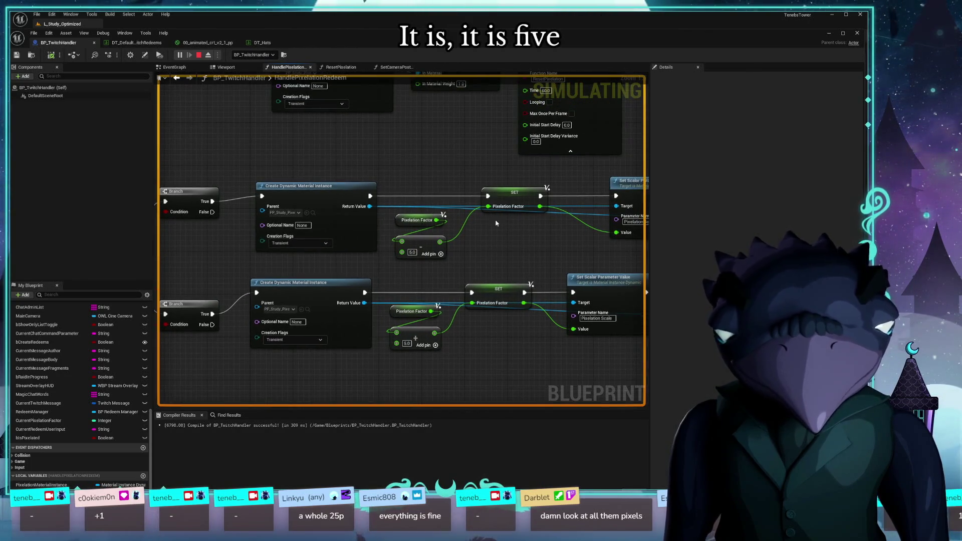
drag(496, 250, 512, 263)
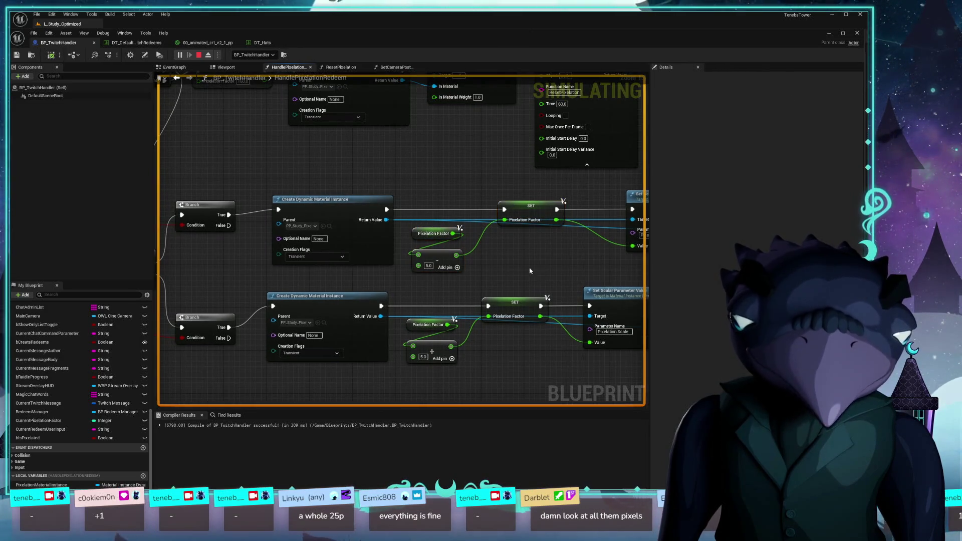
mouse_move(431, 287)
mouse_down()
mouse_move(409, 231)
mouse_move(415, 188)
mouse_up()
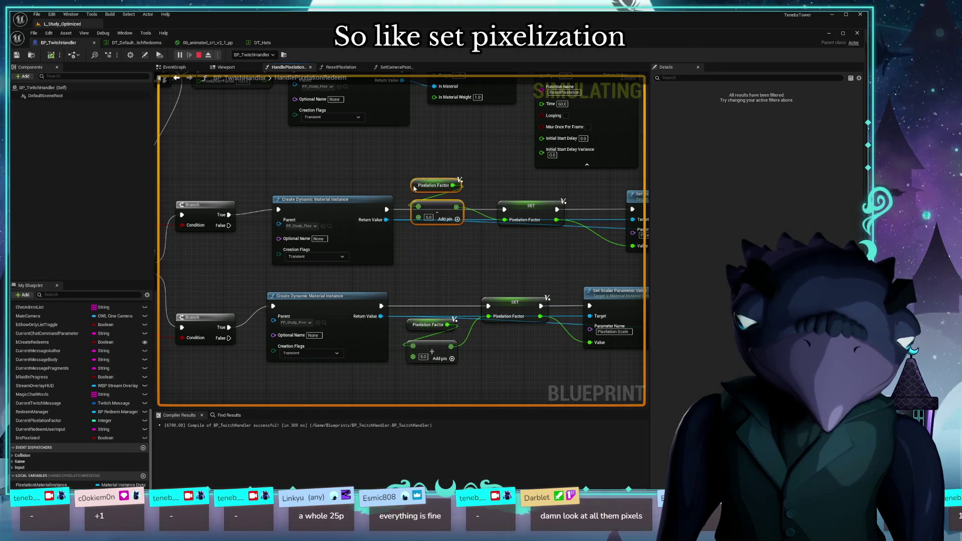
Select the SET node to show PixelationFactor's settings and review the material parameter chains
drag(499, 219, 421, 196)
click(423, 193)
drag(444, 231, 346, 230)
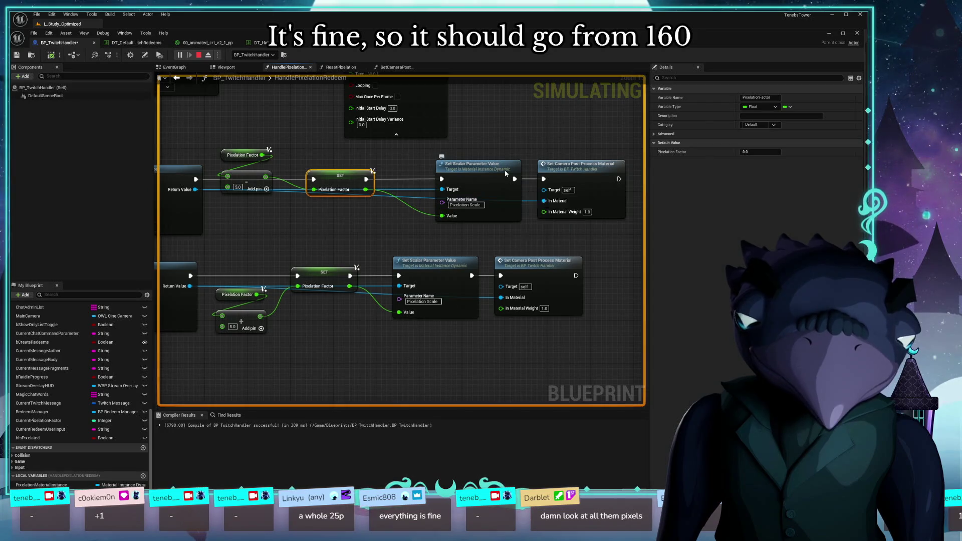
mouse_move(168, 178)
mouse_down()
mouse_move(282, 174)
mouse_move(189, 173)
mouse_up()
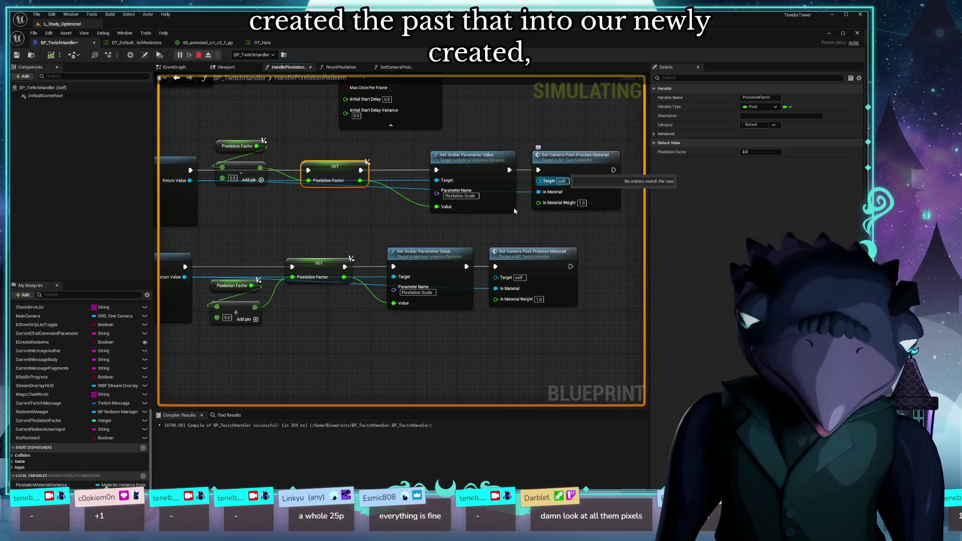
mouse_move(370, 208)
mouse_down()
mouse_move(345, 208)
mouse_move(632, 191)
mouse_up()
mouse_move(480, 200)
mouse_down()
mouse_move(580, 210)
mouse_move(540, 357)
mouse_move(457, 251)
mouse_move(260, 249)
mouse_up()
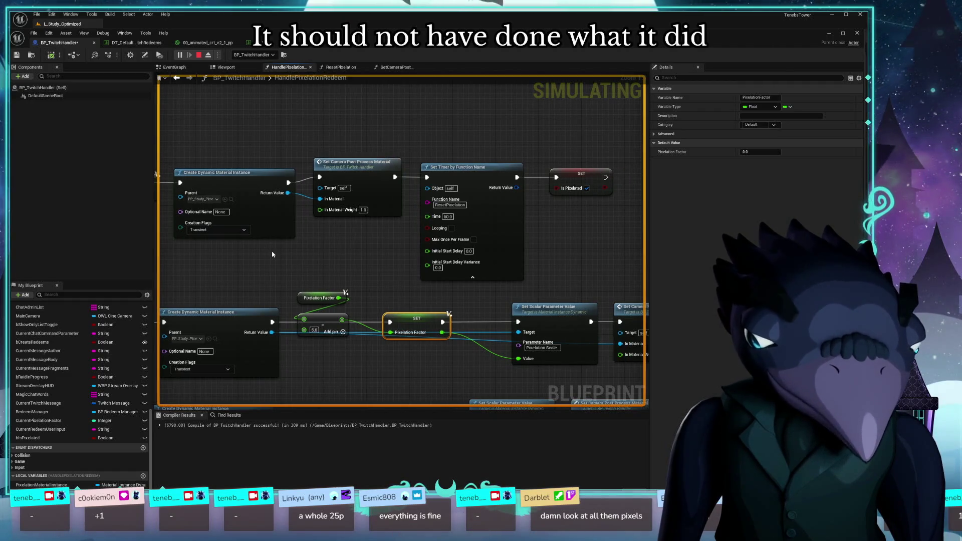
mouse_move(526, 365)
mouse_down()
mouse_move(486, 246)
mouse_move(374, 247)
mouse_up()
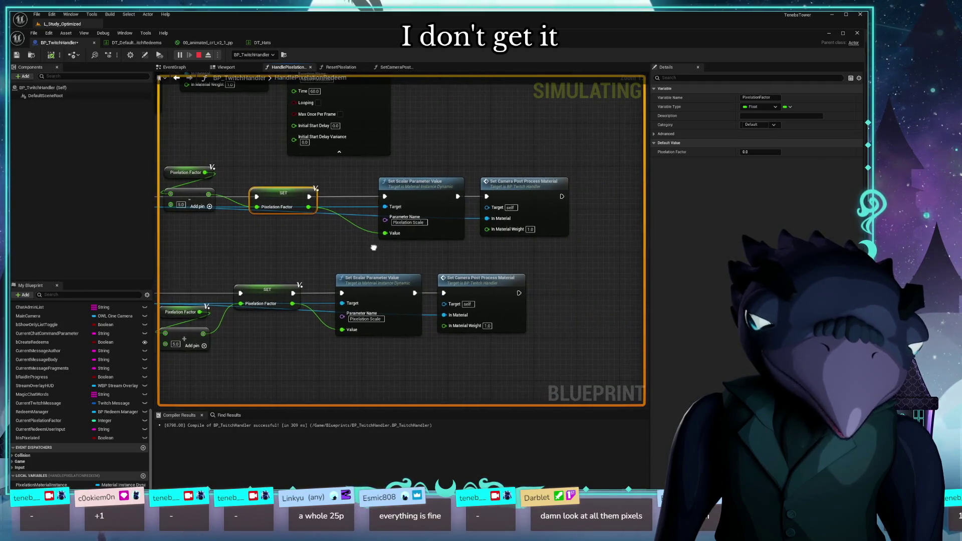
drag(282, 240, 397, 232)
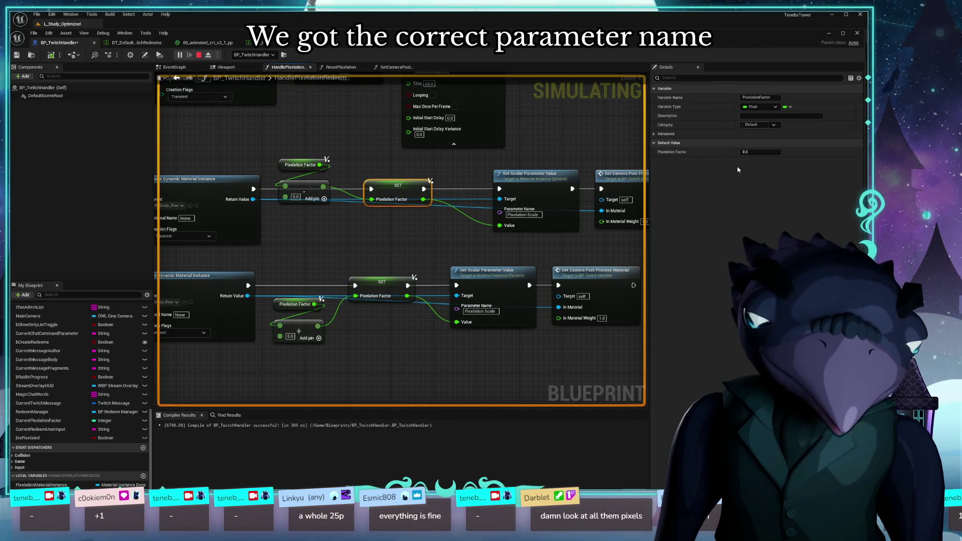
click(752, 152)
text(100)
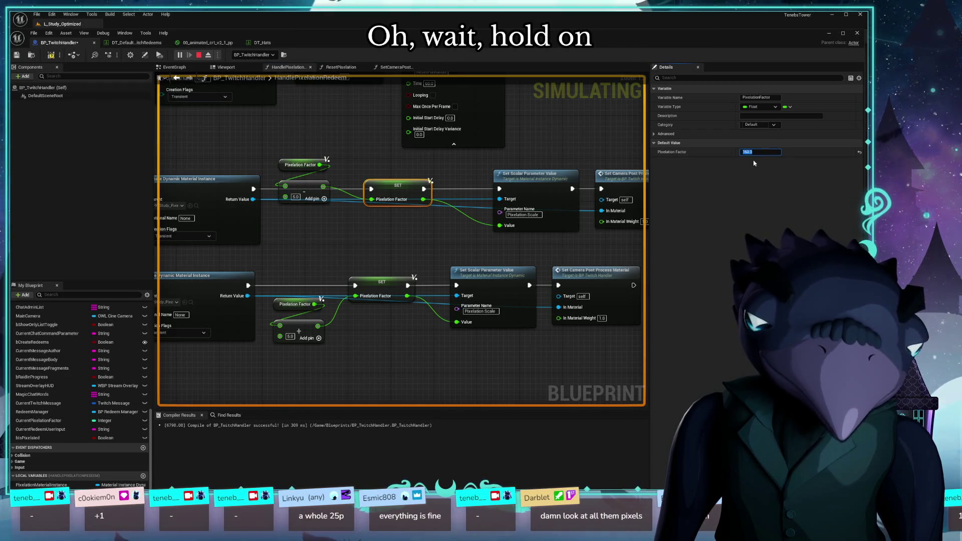
Inspect the SET node that resets Pixelation Factor to 160 and the nearby nodes
mouse_move(201, 156)
mouse_down()
mouse_move(495, 273)
mouse_move(521, 294)
mouse_up()
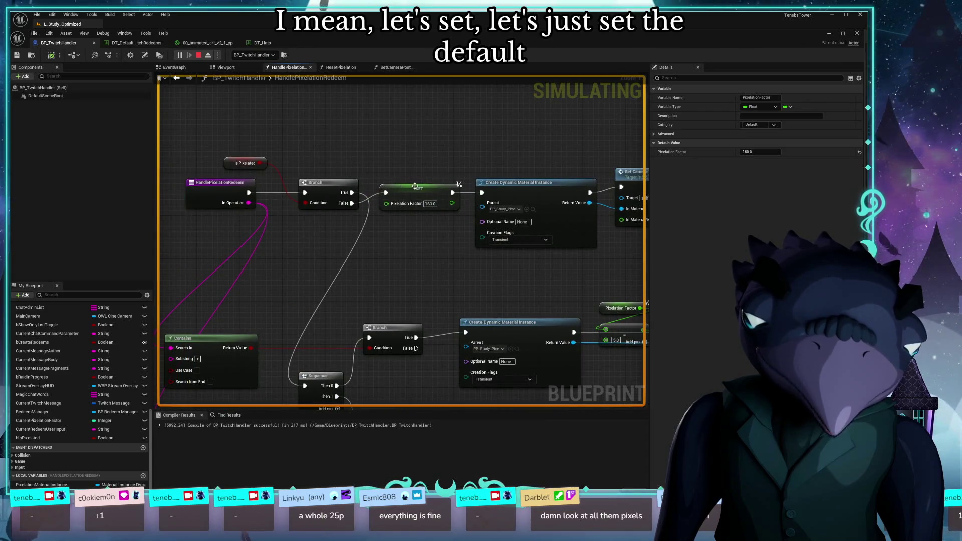
click(393, 208)
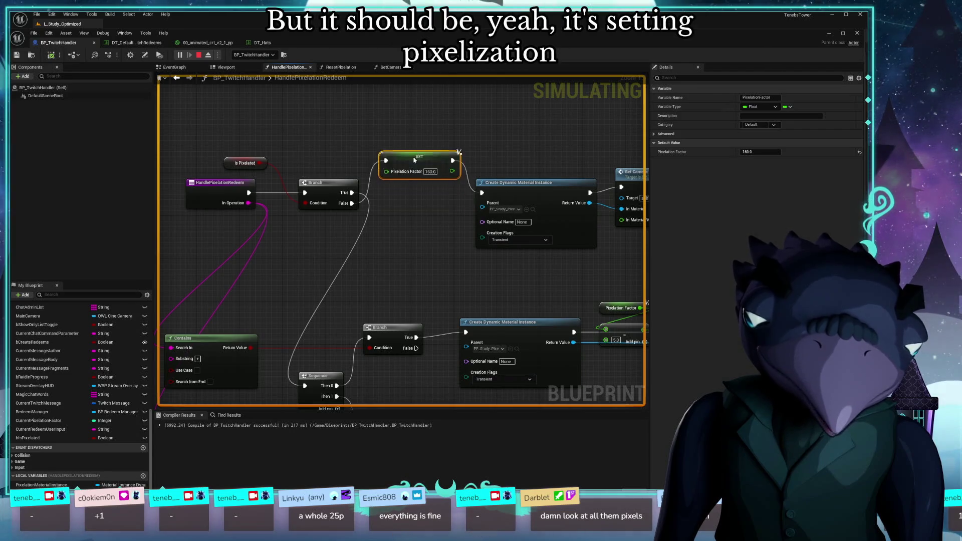
drag(525, 125, 400, 136)
mouse_move(354, 156)
mouse_down()
mouse_move(502, 153)
mouse_move(407, 139)
mouse_up()
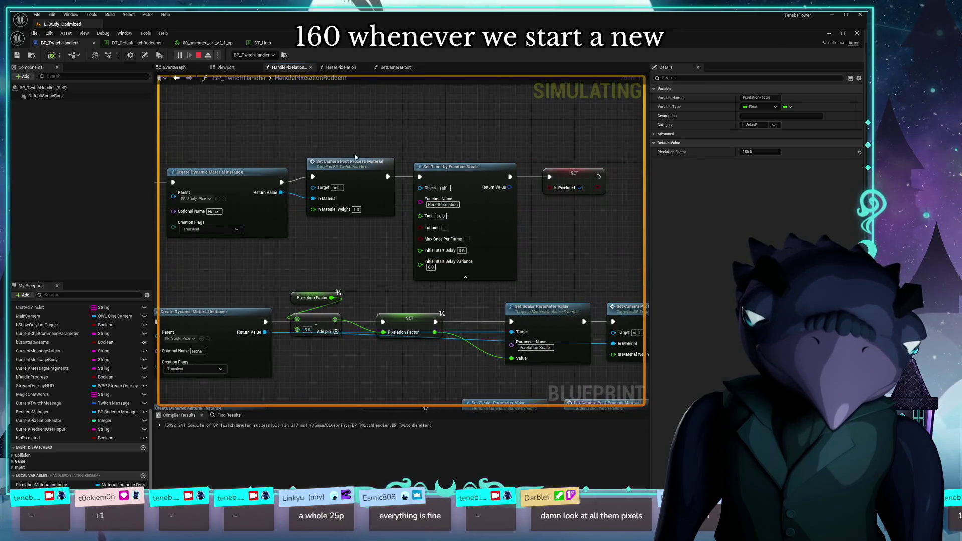
drag(329, 153, 279, 188)
Review the Set Scalar Parameter and post-process nodes, then switch to the 00_animated_crt material graph
mouse_move(303, 271)
mouse_down()
mouse_move(403, 248)
mouse_move(490, 182)
mouse_move(464, 110)
mouse_up()
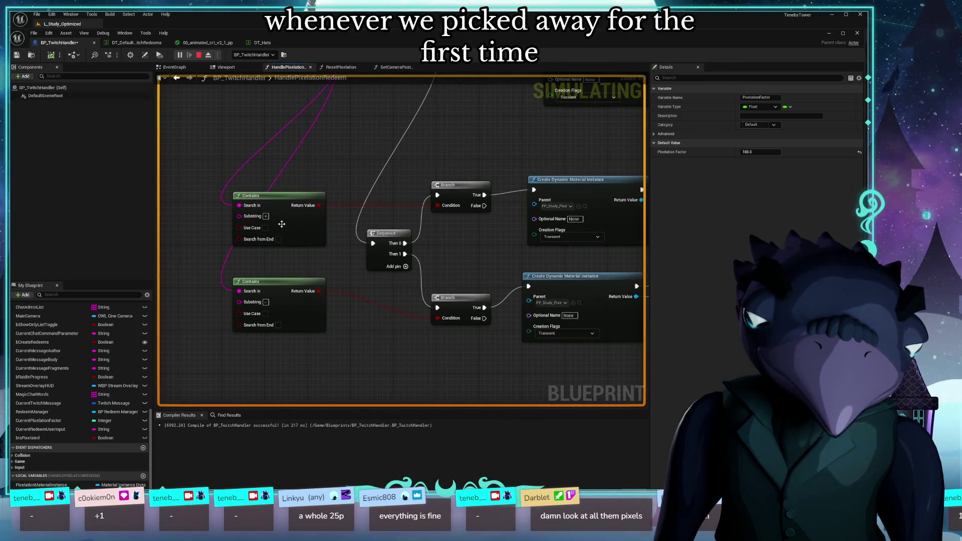
drag(450, 302, 356, 307)
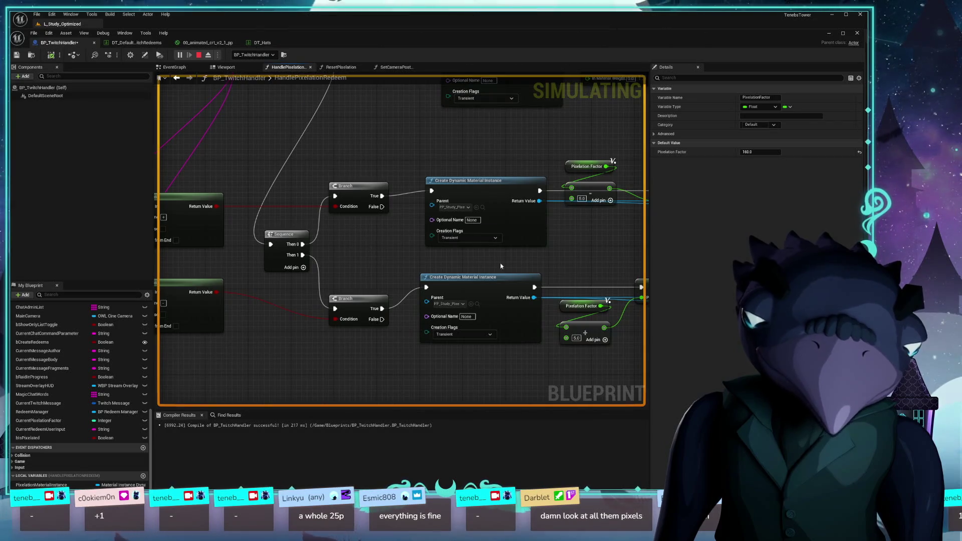
drag(553, 264, 352, 268)
drag(400, 348, 342, 362)
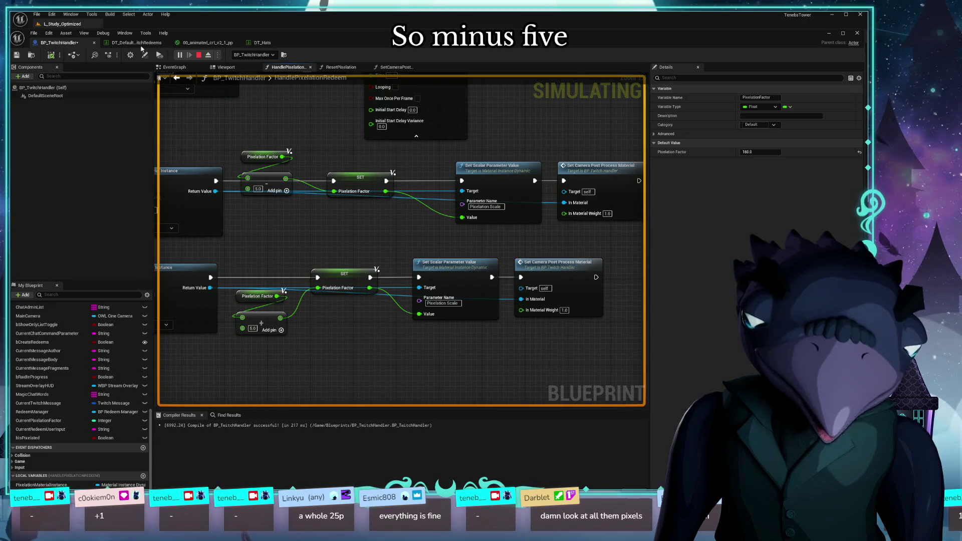
click(136, 42)
click(207, 42)
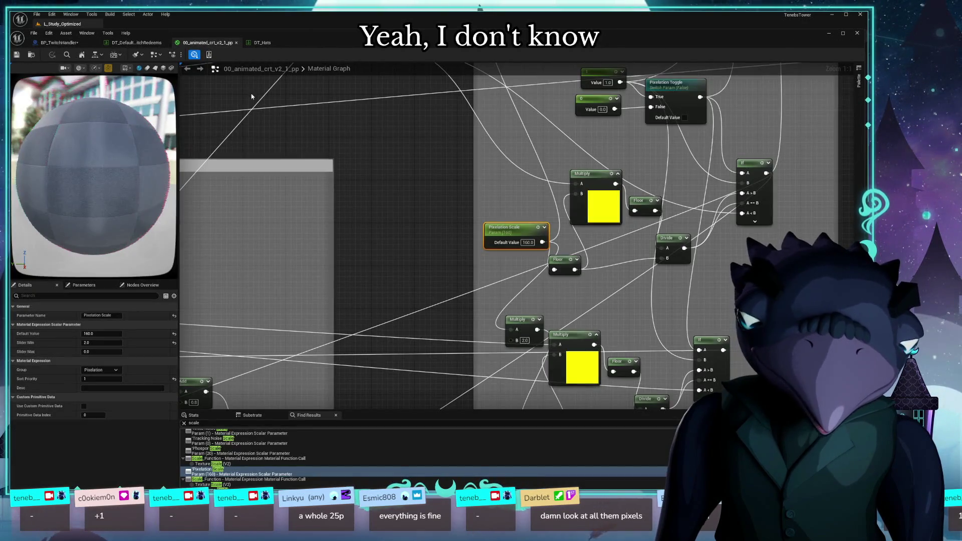
Open the PP_Study_Pixelation material instance from the Presets folder
click(237, 43)
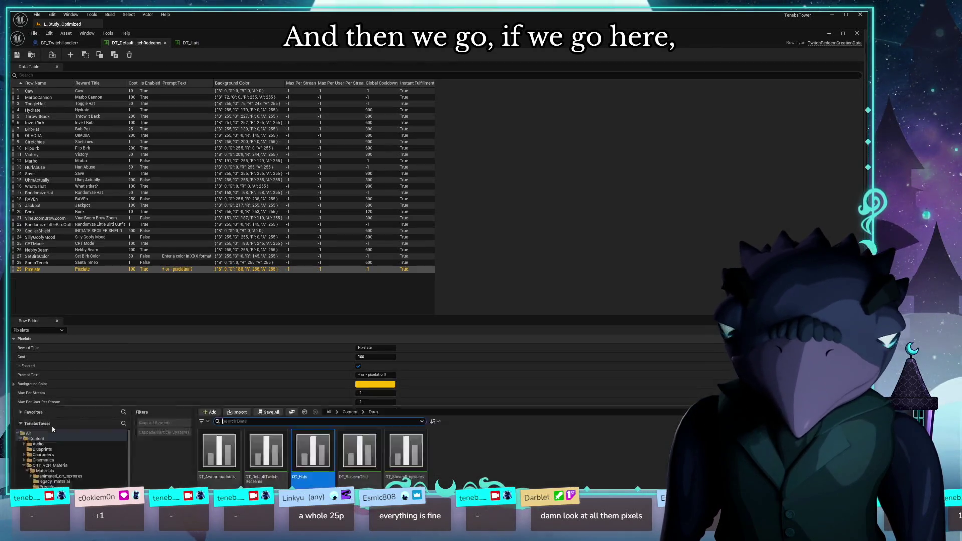
key(ctrl+space)
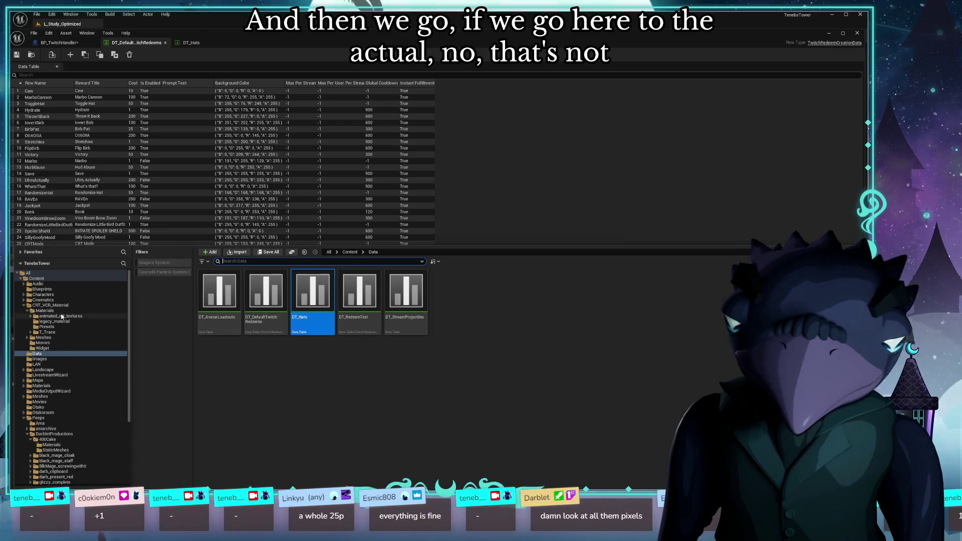
click(50, 329)
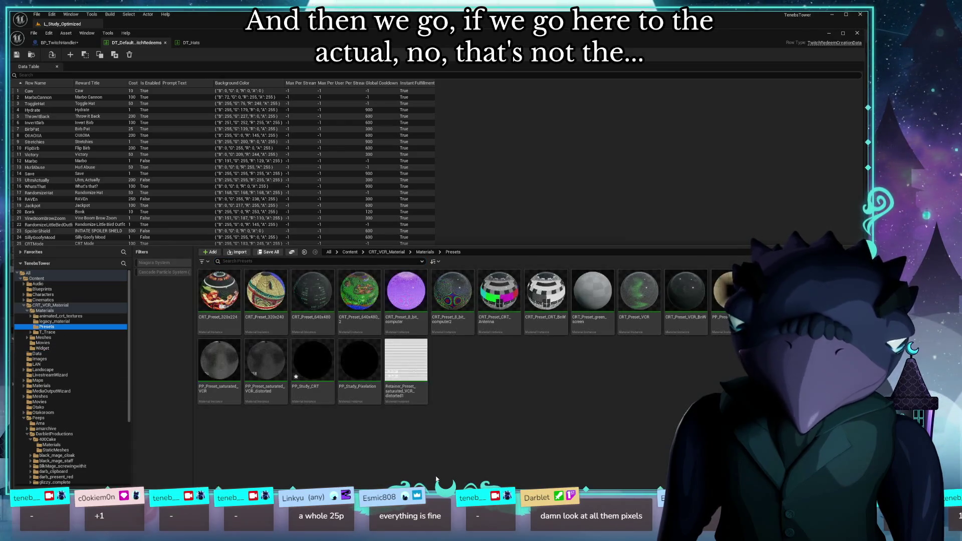
click(360, 363)
key(Return)
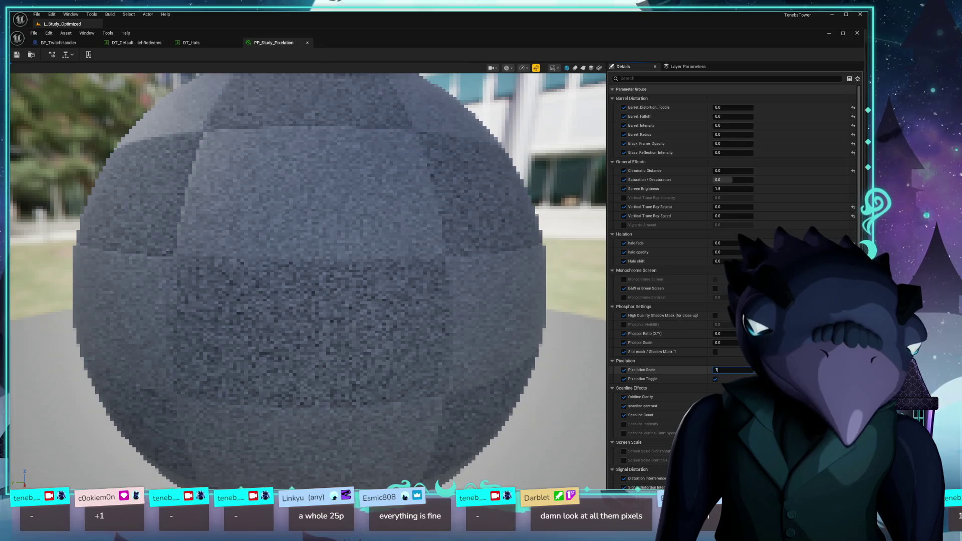
Try a Pixelation Scale of 155, keep it at 160, and save the instance
text(55)
key(Return)
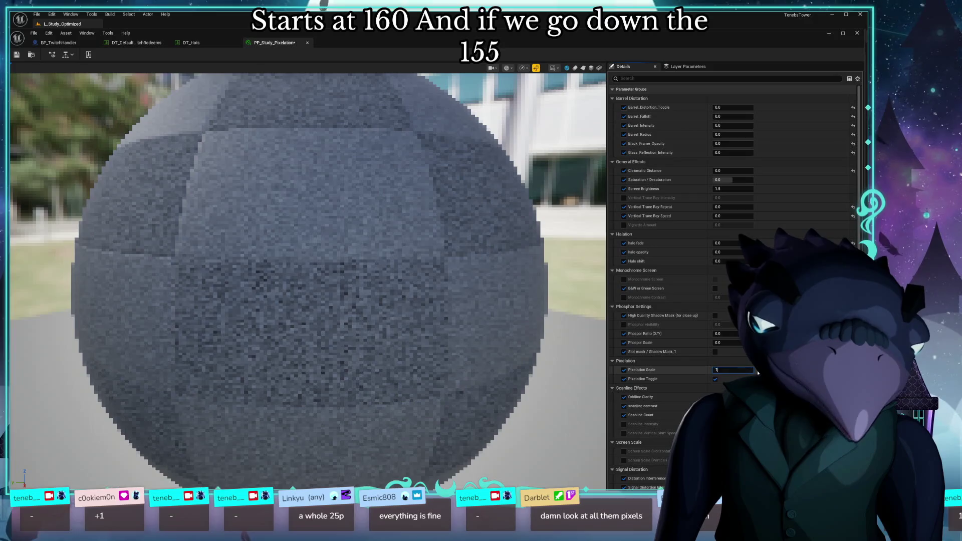
key(Return)
click(16, 55)
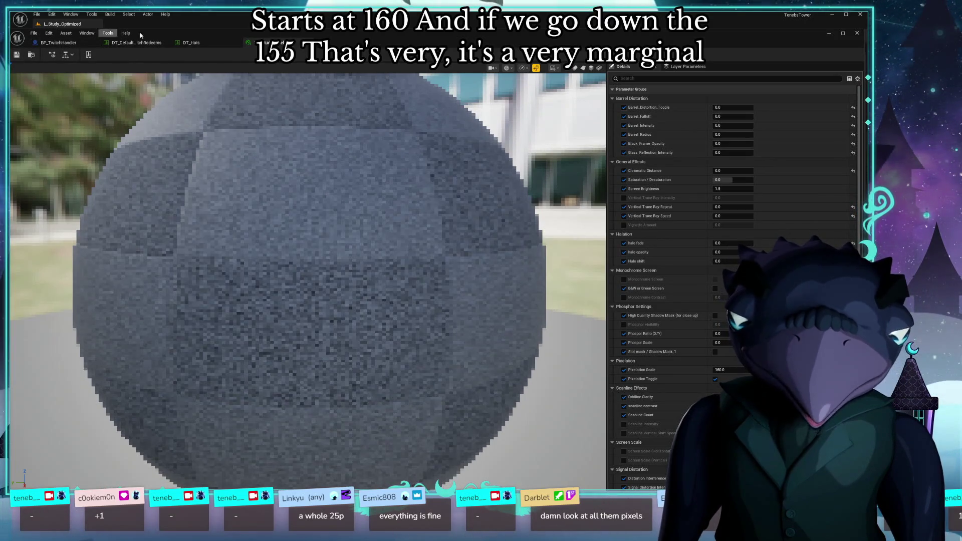
drag(219, 36, 214, 474)
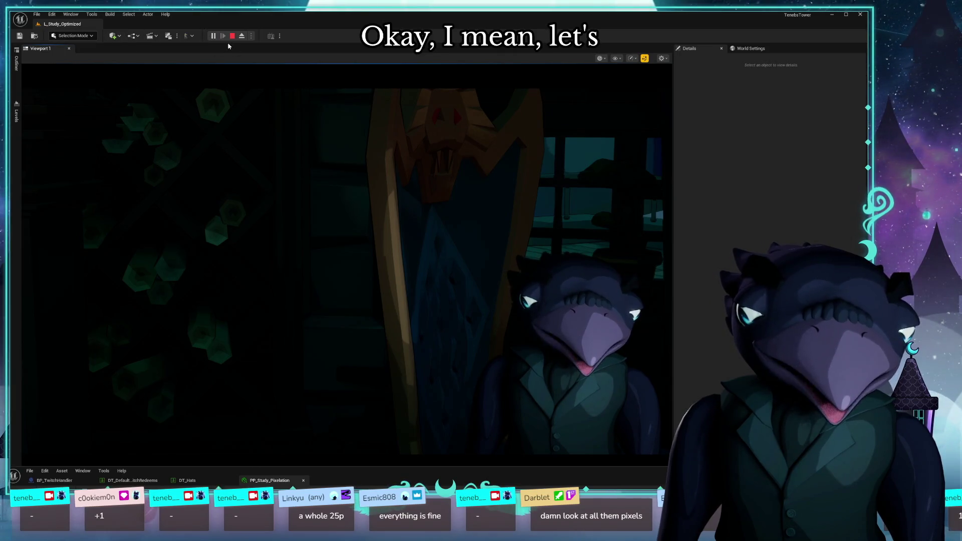
Stop the play session, switch to the DT_Hats data table, and minimise the Unreal editor
click(232, 35)
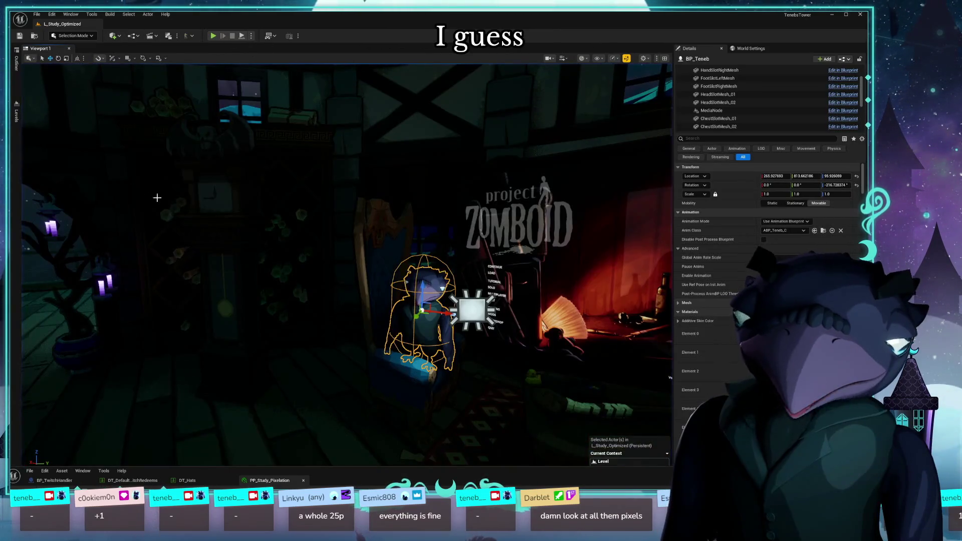
mouse_move(403, 476)
mouse_down()
mouse_move(403, 190)
mouse_move(398, 470)
mouse_up()
click(184, 196)
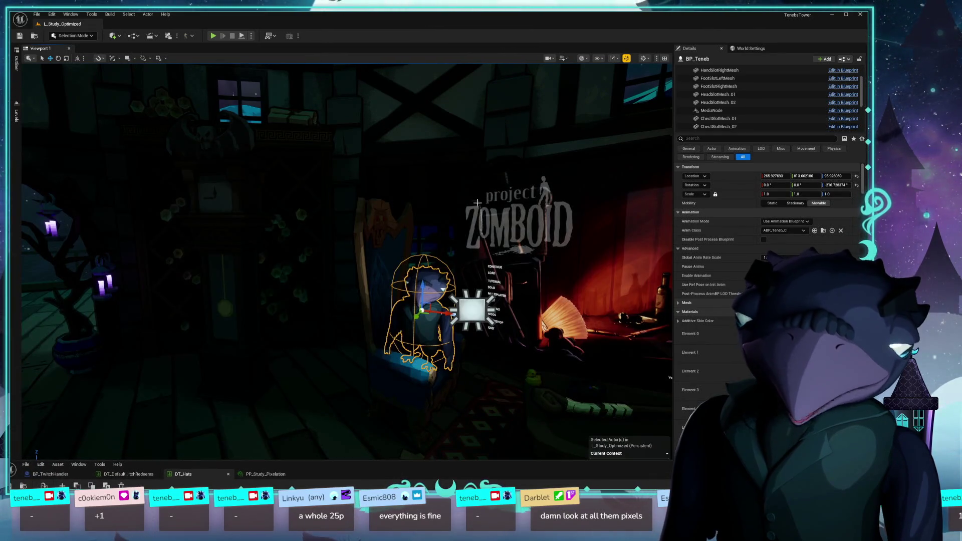
drag(493, 19, 491, 22)
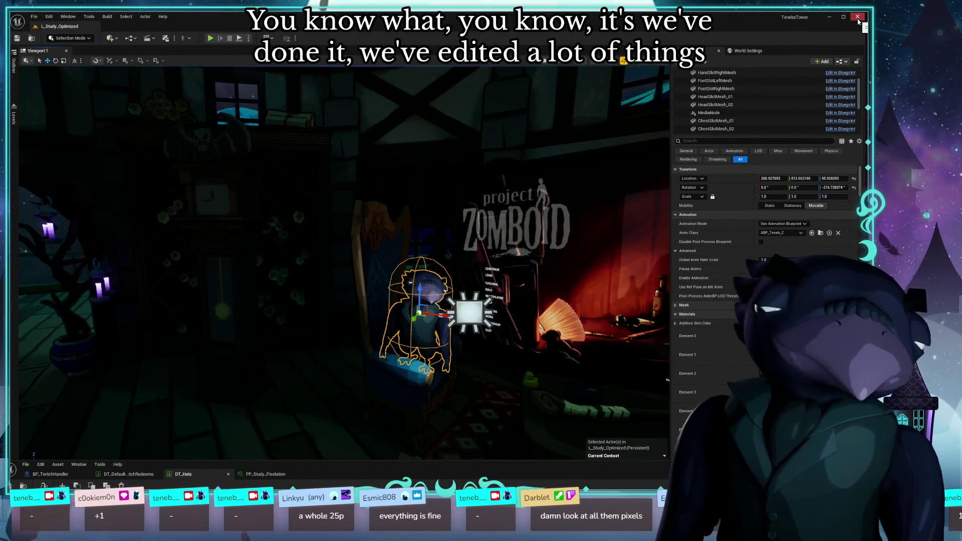
click(830, 17)
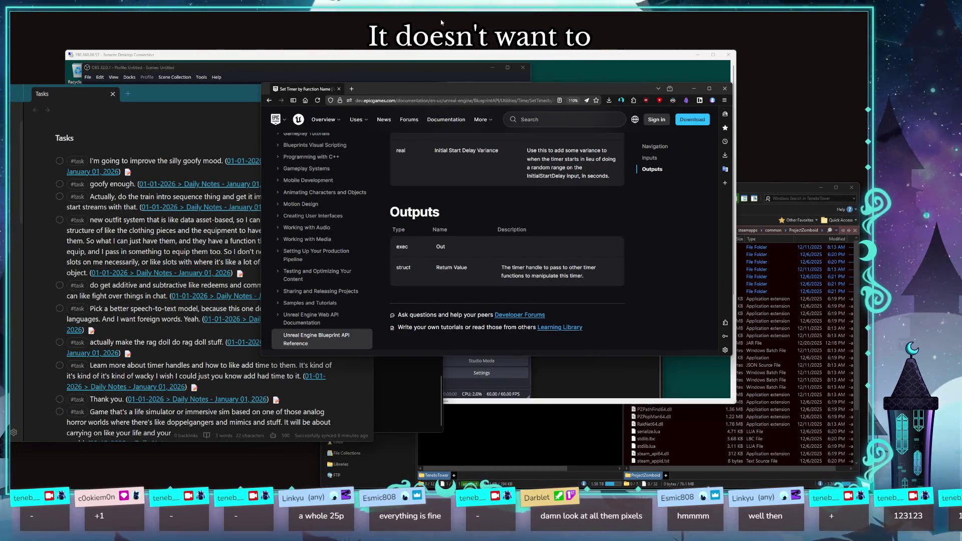
Restart the Windows Explorer process from Task Manager after searching for 'explo'
key(ctrl+shift+Escape)
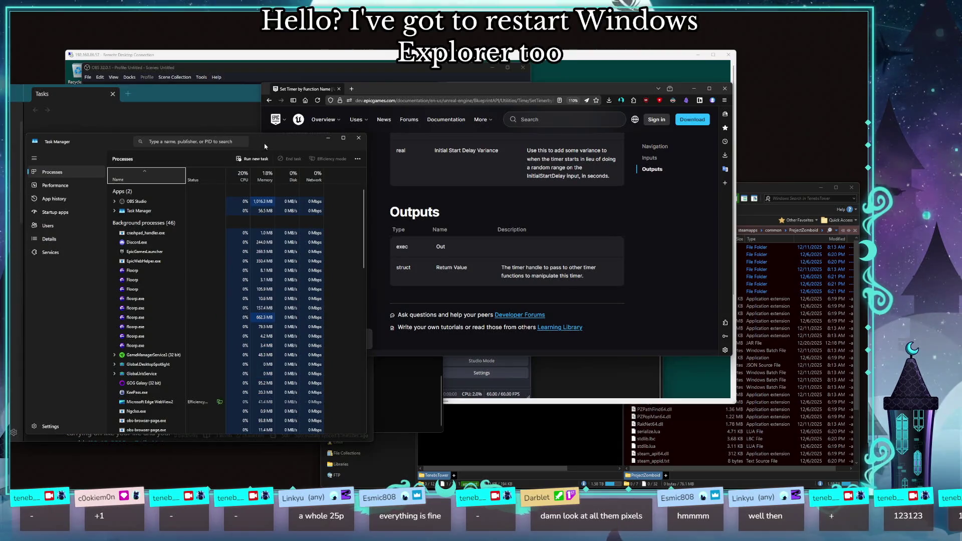
click(333, 156)
text(explo)
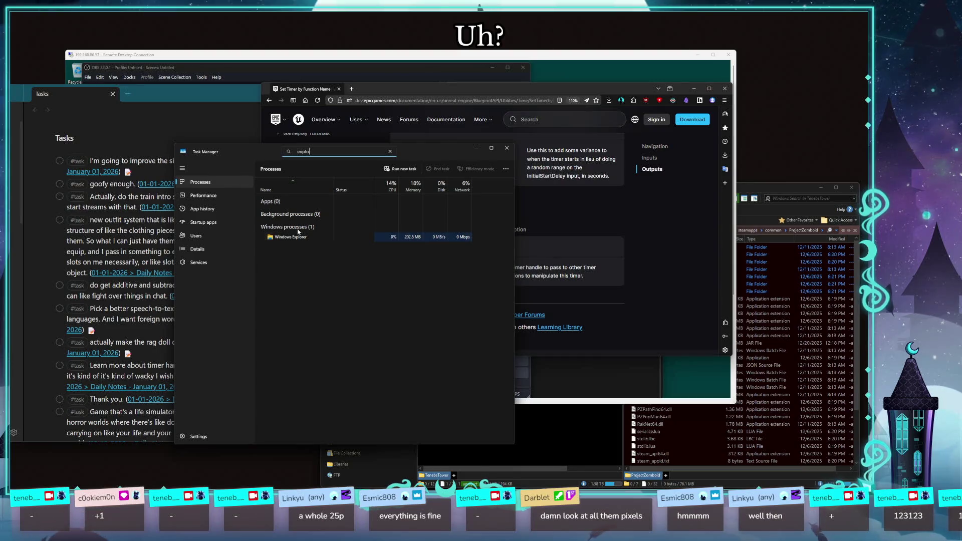
right_click(296, 237)
click(315, 242)
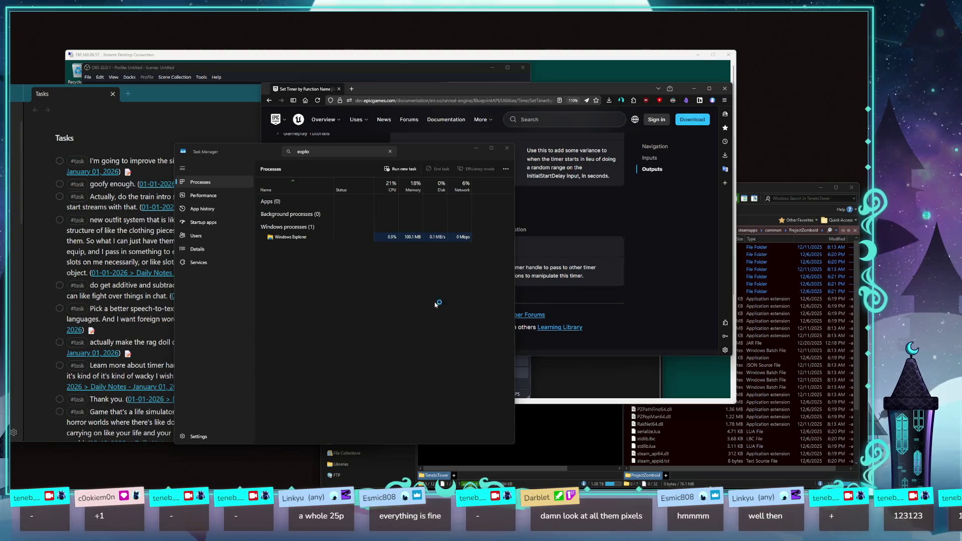
Close Task Manager and the extra window, and select TenebsTower.sln in the project folder
click(508, 148)
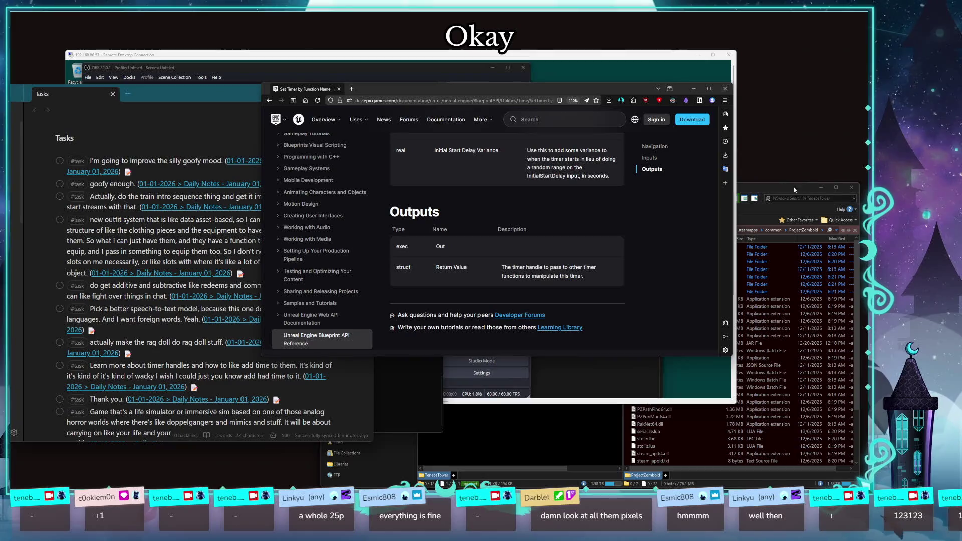
click(851, 189)
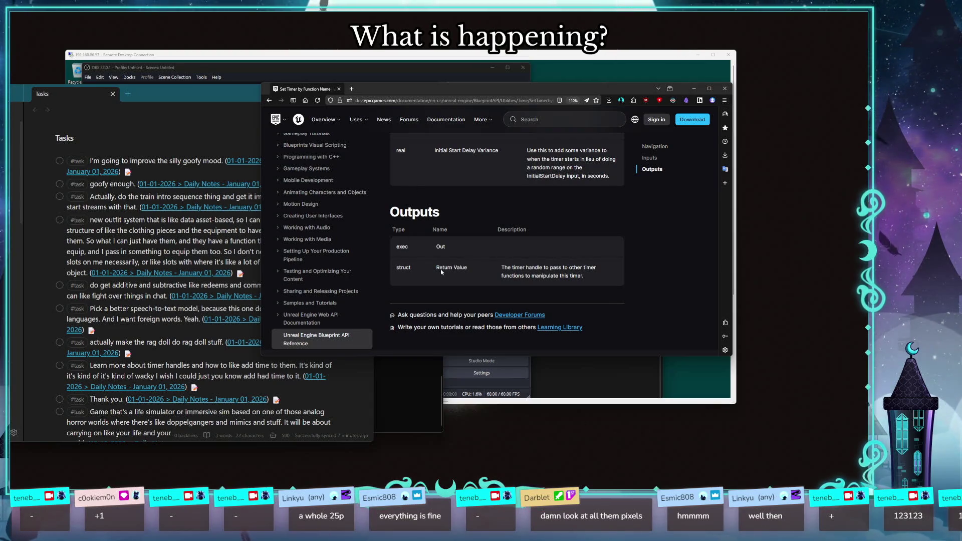
click(449, 377)
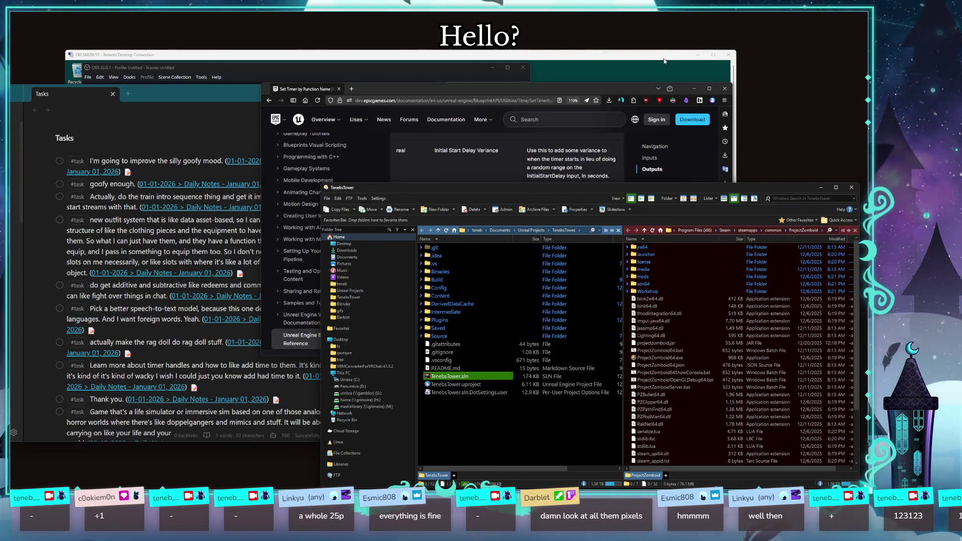
Open the TenebsTower.sln solution in JetBrains Rider
click(701, 55)
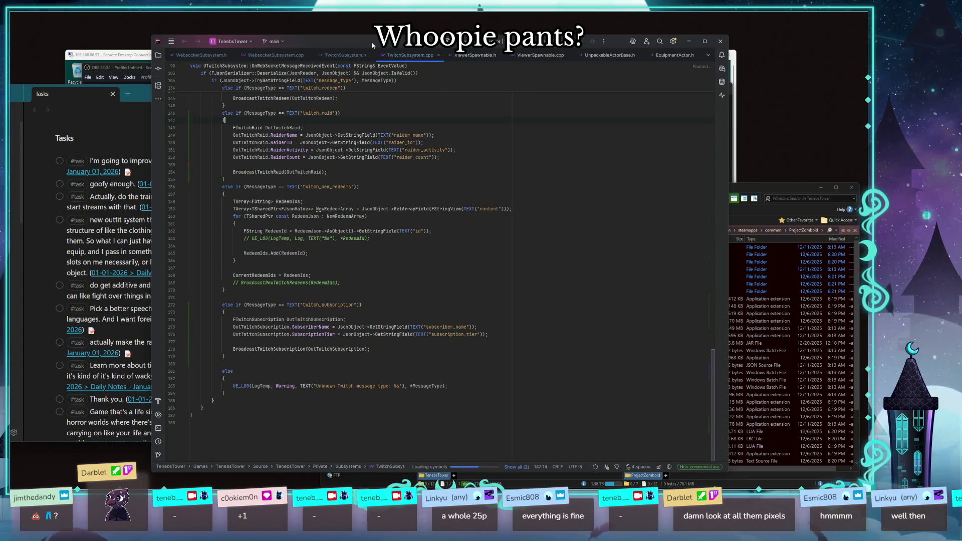
Reposition the Rider window and show the Background Tasks loading the TenebsTower project
drag(372, 45, 348, 36)
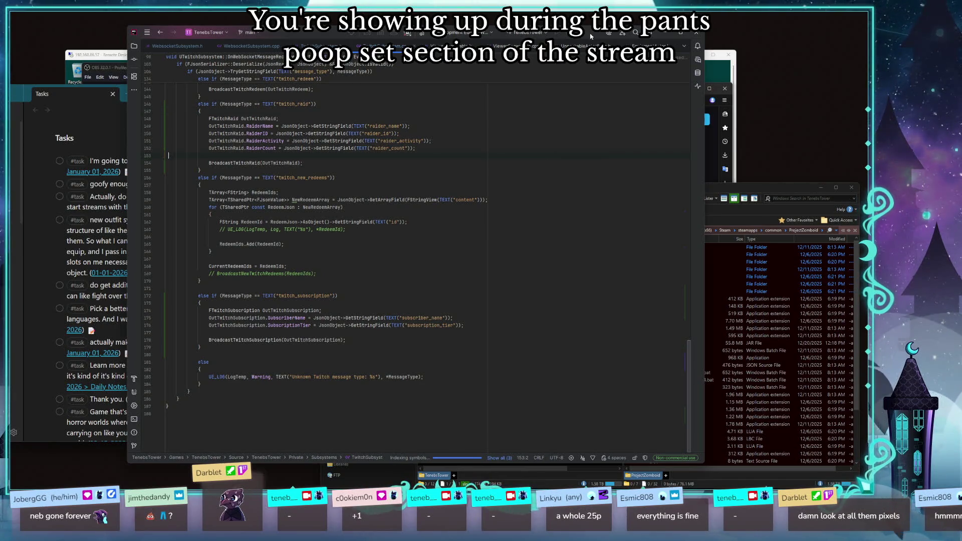
drag(597, 37, 543, 44)
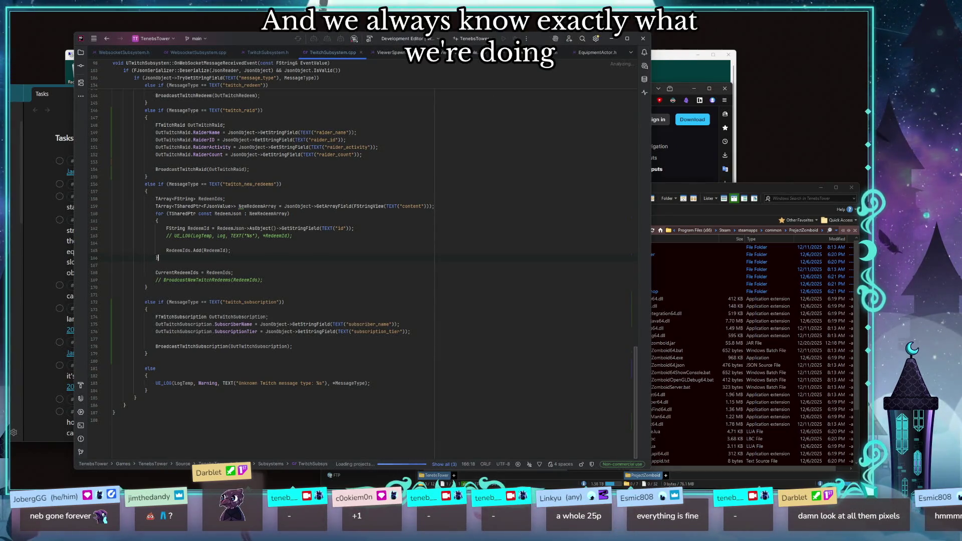
click(519, 281)
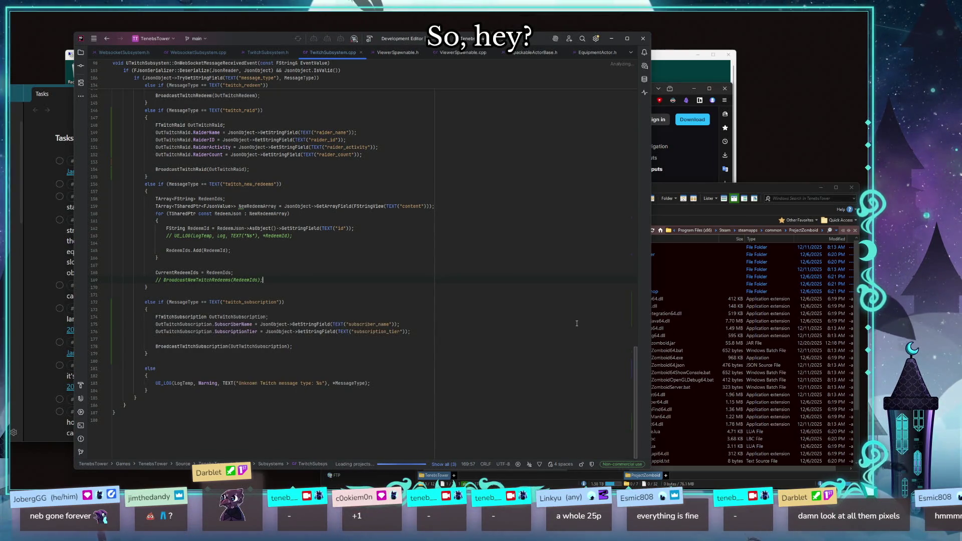
mouse_move(259, 40)
mouse_down()
mouse_move(374, 77)
mouse_move(215, 26)
mouse_up()
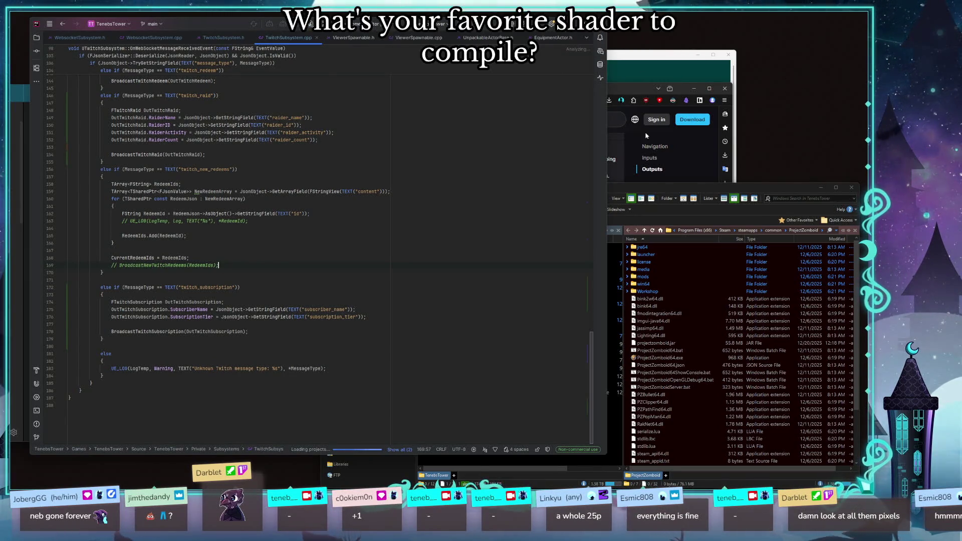
click(402, 451)
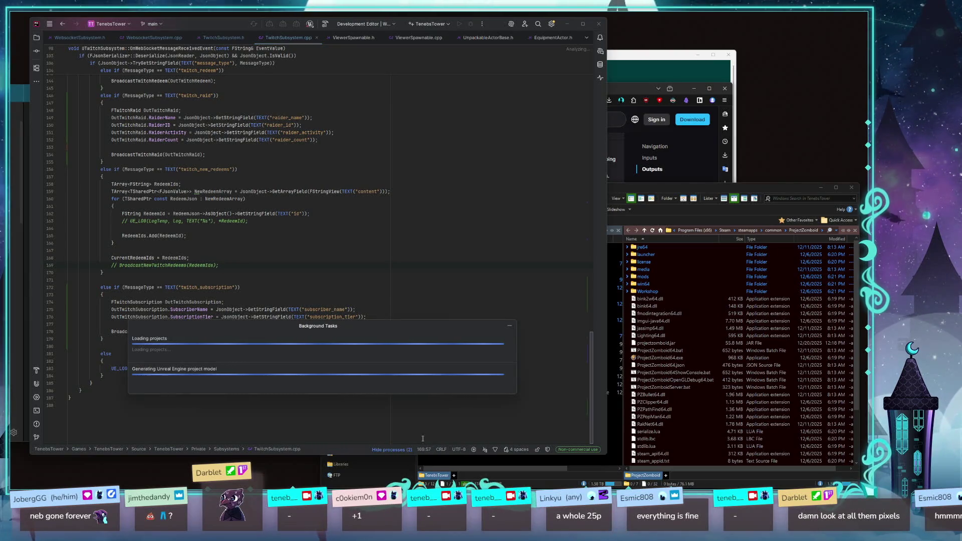
click(511, 258)
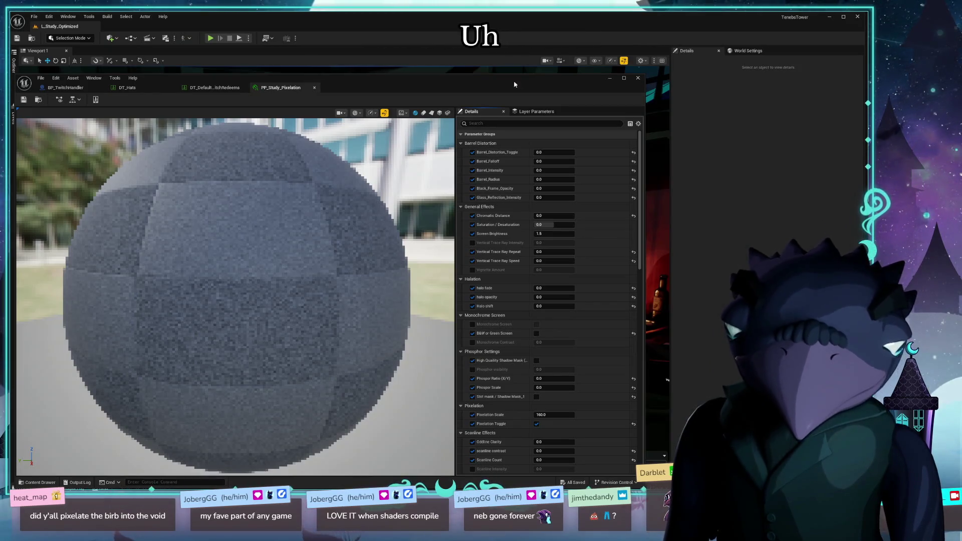
drag(469, 22, 469, 19)
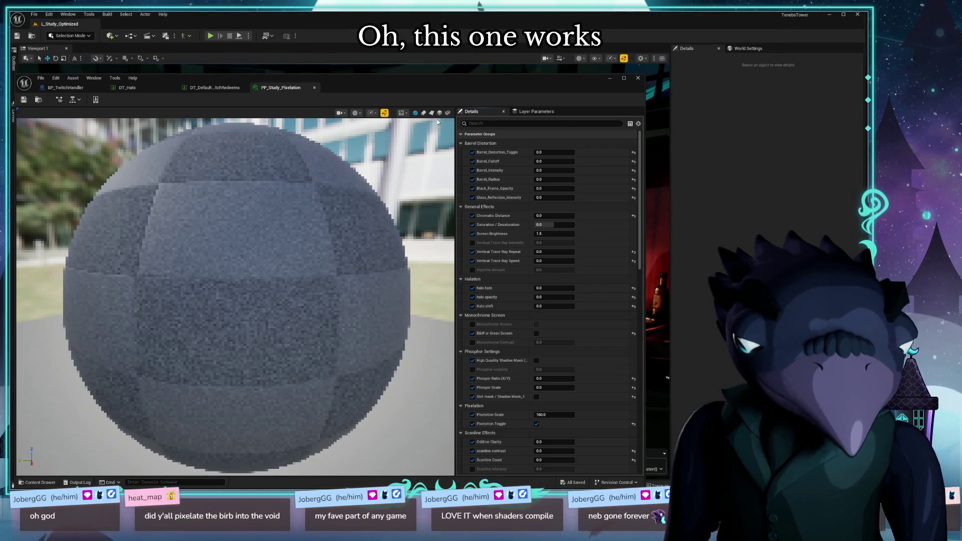
mouse_move(400, 78)
mouse_down()
mouse_move(414, 48)
mouse_move(406, 30)
mouse_up()
mouse_move(549, 31)
mouse_down()
mouse_move(576, 79)
mouse_move(573, 113)
mouse_up()
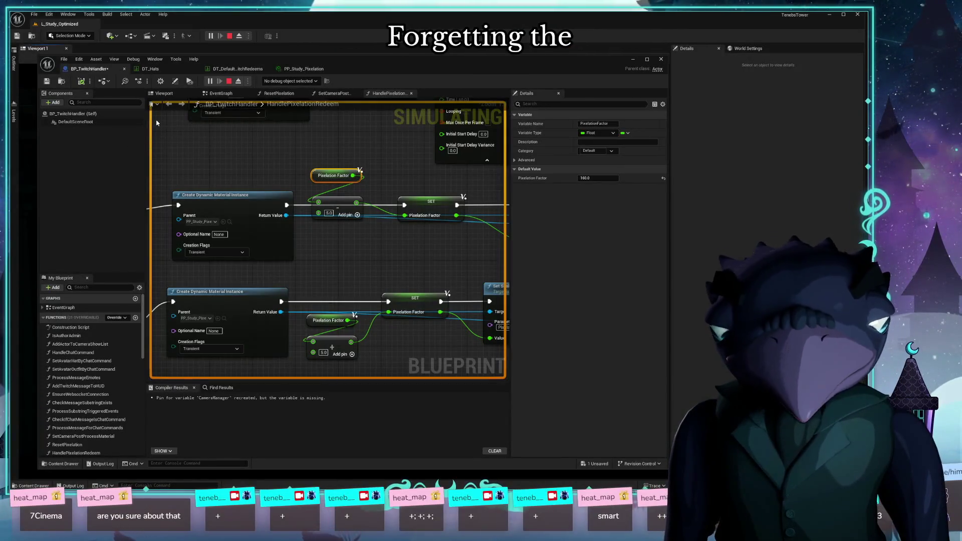
Review the Branch nodes and the SET Pixelation Factor chain in HandlePixelationRedeem
drag(161, 142, 221, 115)
mouse_move(173, 238)
mouse_down()
mouse_move(205, 231)
mouse_move(437, 323)
mouse_move(160, 336)
mouse_up()
click(389, 233)
mouse_move(382, 303)
mouse_down()
mouse_move(333, 195)
mouse_move(266, 213)
mouse_move(343, 257)
mouse_move(243, 269)
mouse_move(346, 291)
mouse_up()
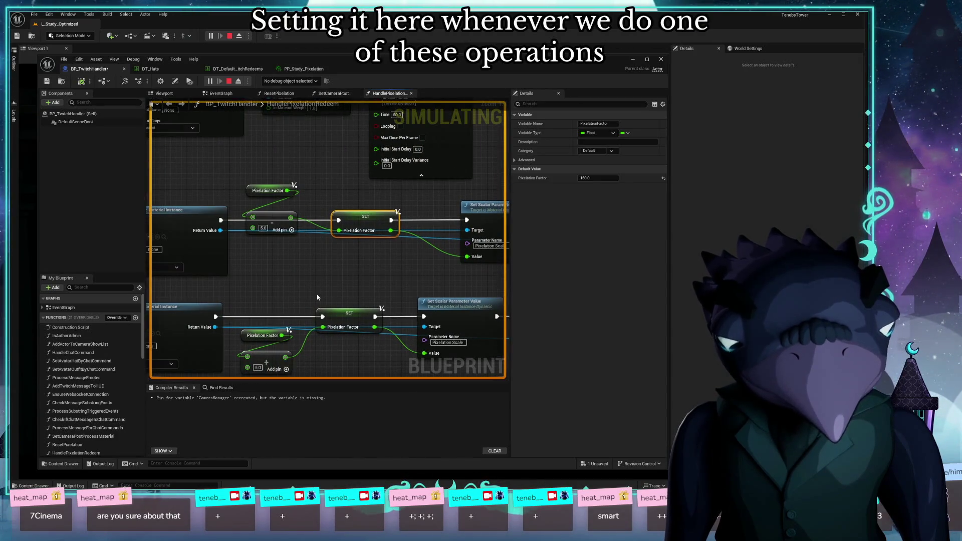
scroll(316, 297, down, 3)
drag(317, 298, 403, 312)
scroll(403, 312, down, 1)
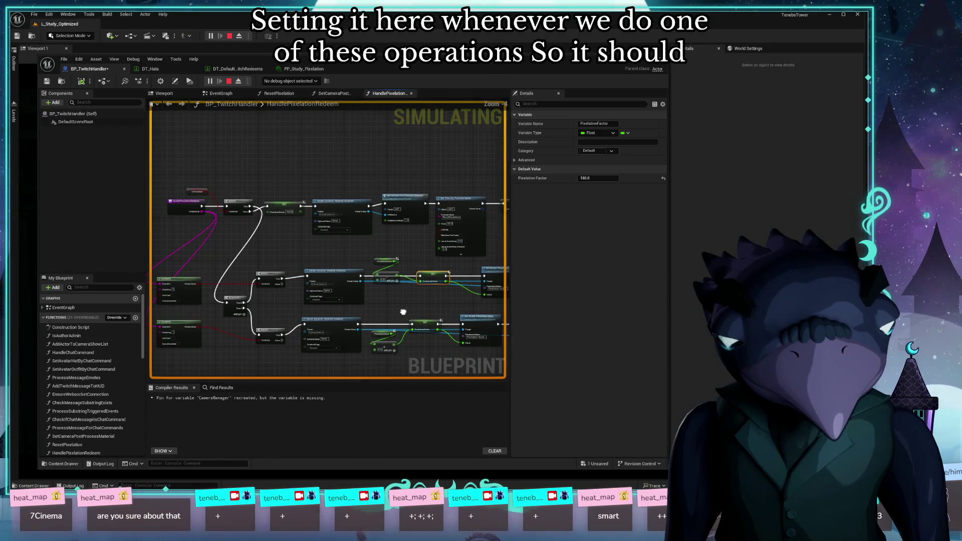
scroll(396, 301, down, 2)
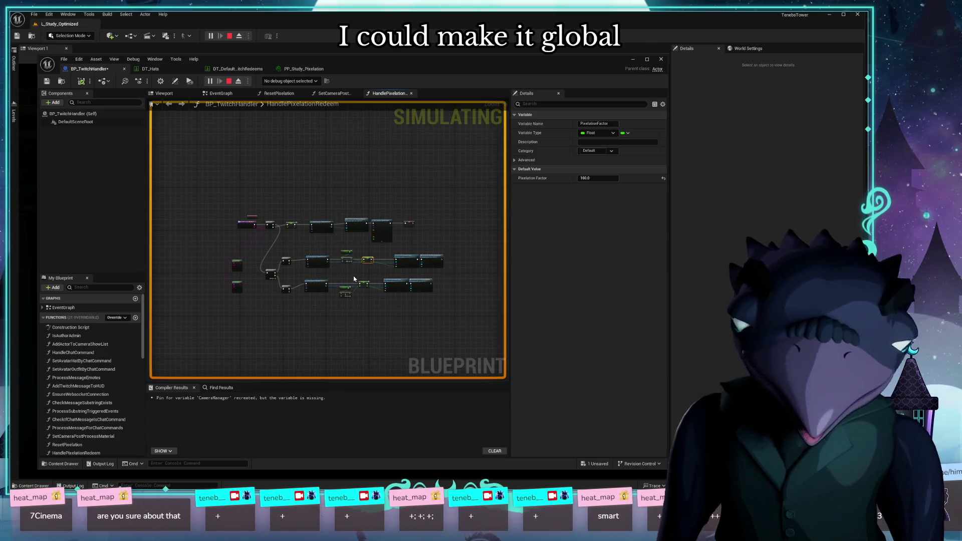
scroll(354, 279, up, 8)
Look over the Sequence, Branch and post-process nodes and stop the simulation with Esc
drag(333, 279, 504, 279)
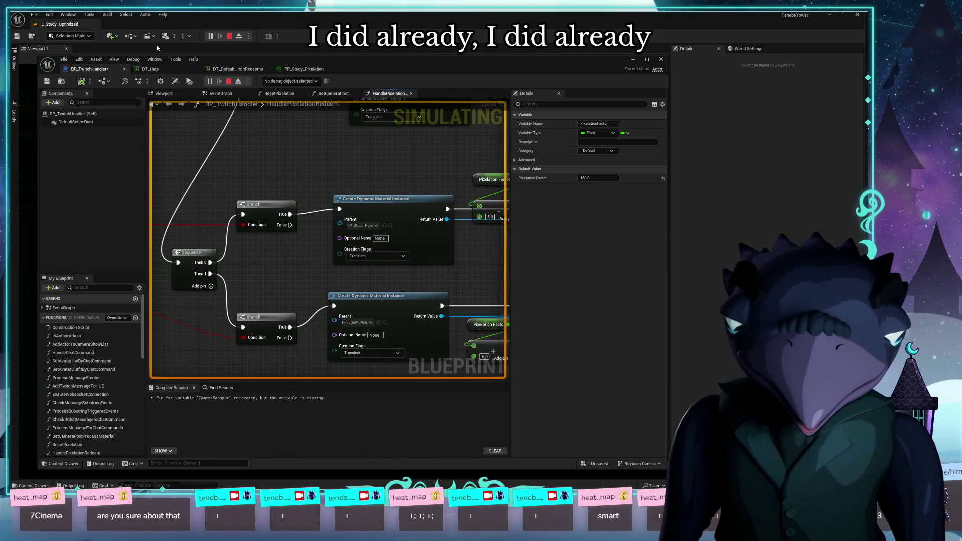
mouse_move(443, 169)
mouse_down()
mouse_move(319, 209)
mouse_move(396, 279)
mouse_up()
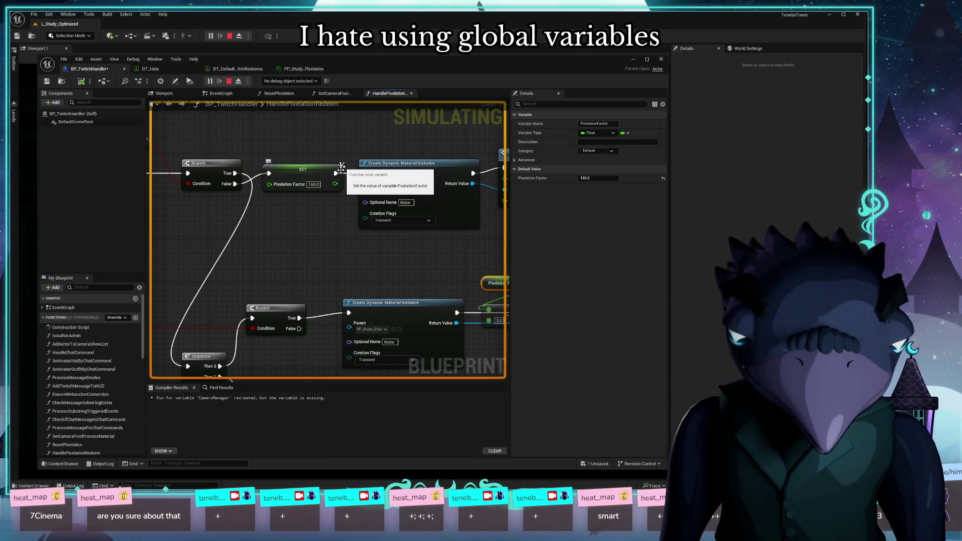
mouse_move(400, 263)
mouse_down()
mouse_move(299, 248)
mouse_move(402, 239)
mouse_up()
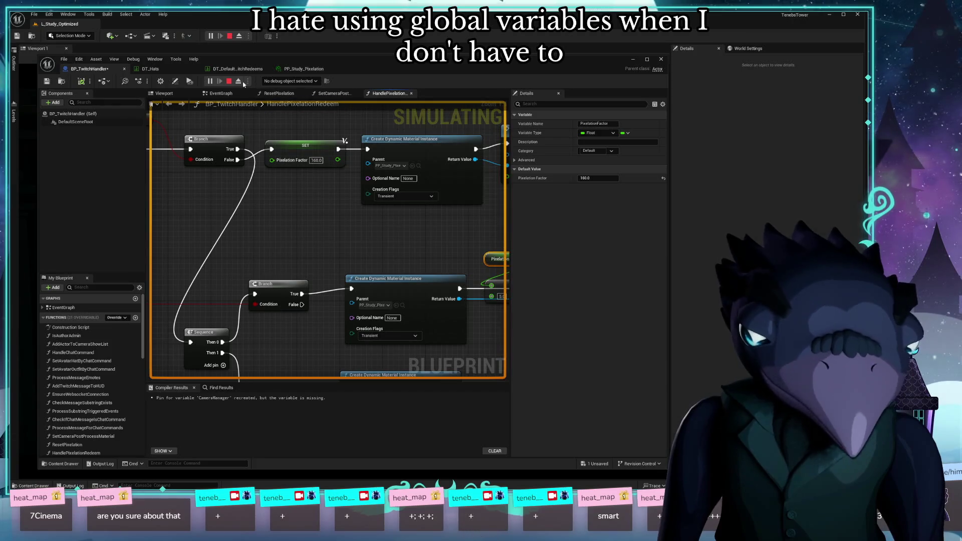
key(Escape)
mouse_move(271, 271)
mouse_down()
mouse_move(145, 271)
mouse_move(166, 260)
mouse_up()
scroll(145, 271, down, 2)
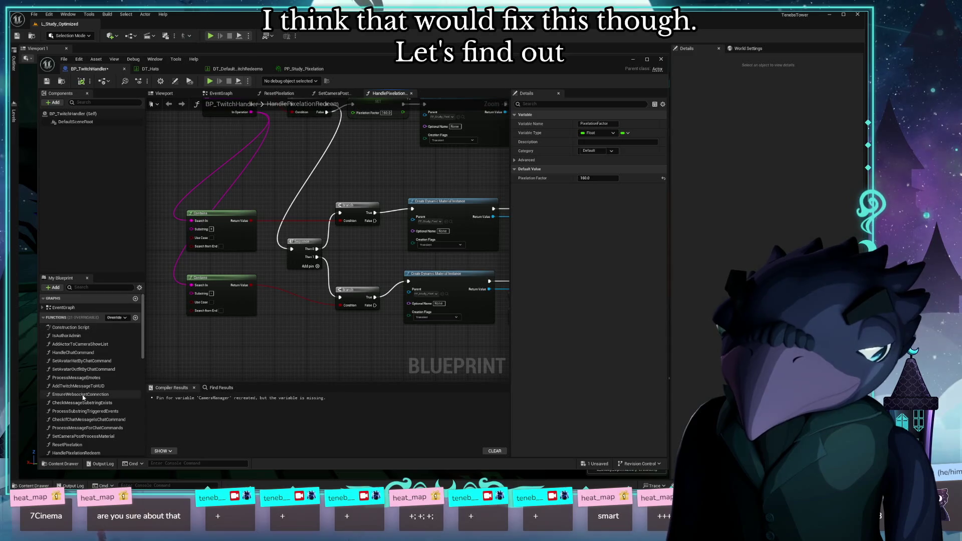
scroll(103, 395, down, 15)
scroll(104, 394, up, 10)
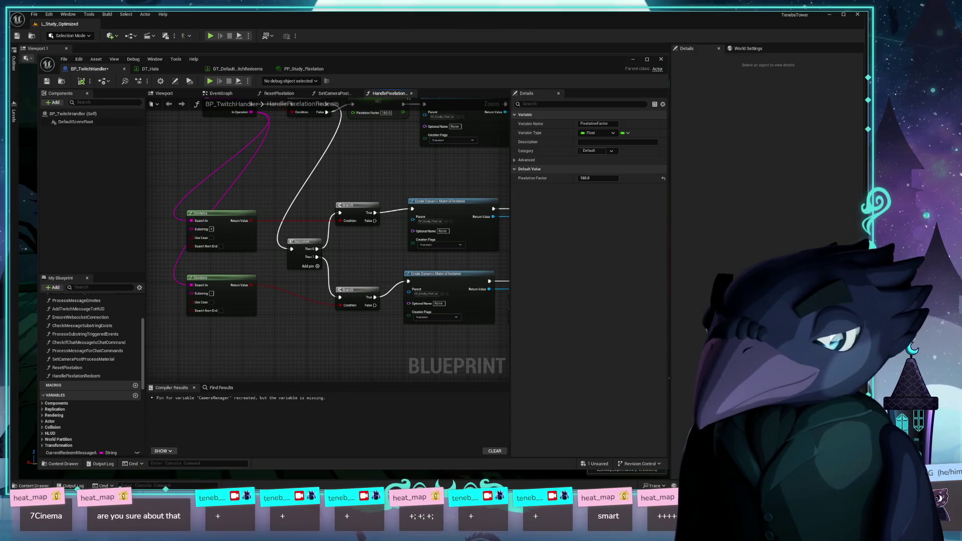
Delete the unused CurrentPixelationFactor integer variable and select the SET Pixelation Factor node
scroll(100, 381, down, 10)
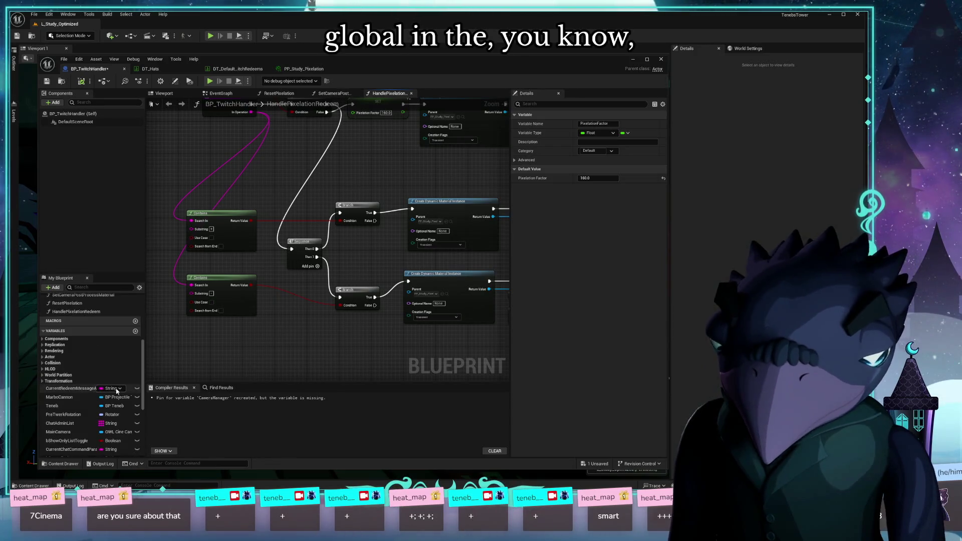
click(80, 398)
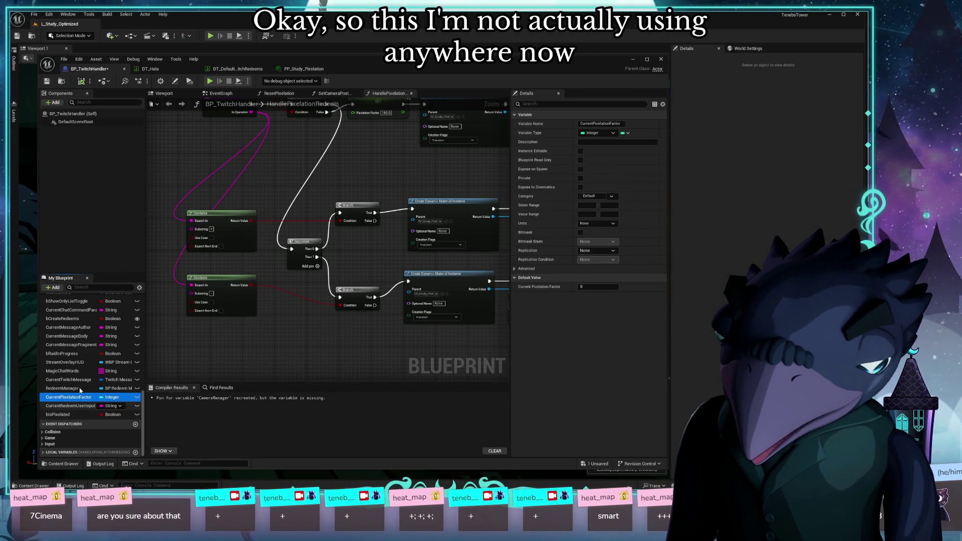
key(Delete)
drag(377, 112, 356, 212)
click(356, 212)
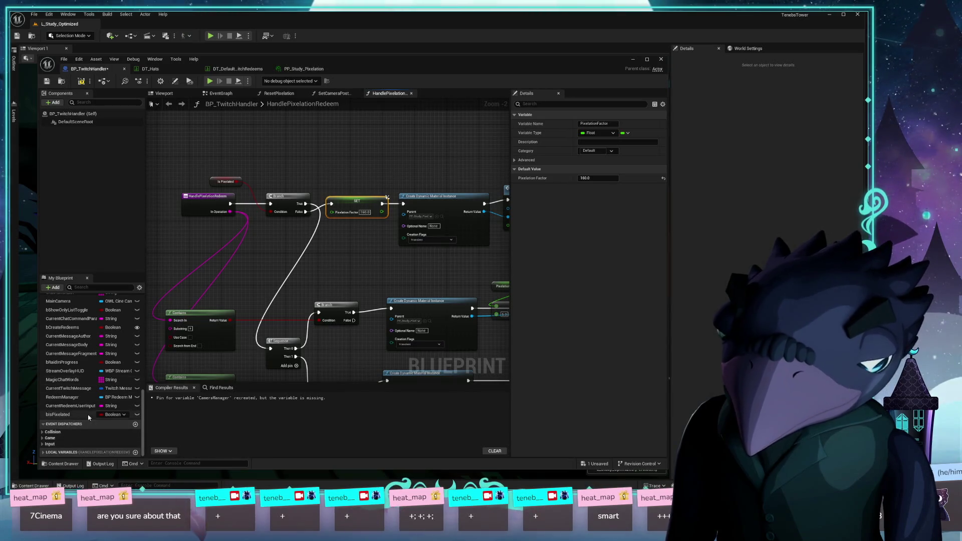
scroll(120, 391, up, 5)
Add a new Float variable named CurrentPixelationFactor
click(135, 341)
text(ctP)
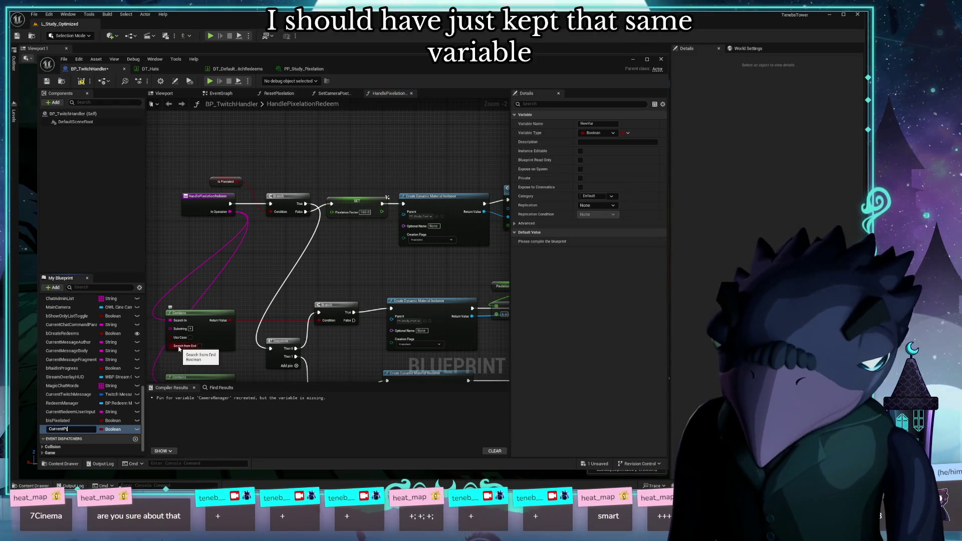
text(ixela)
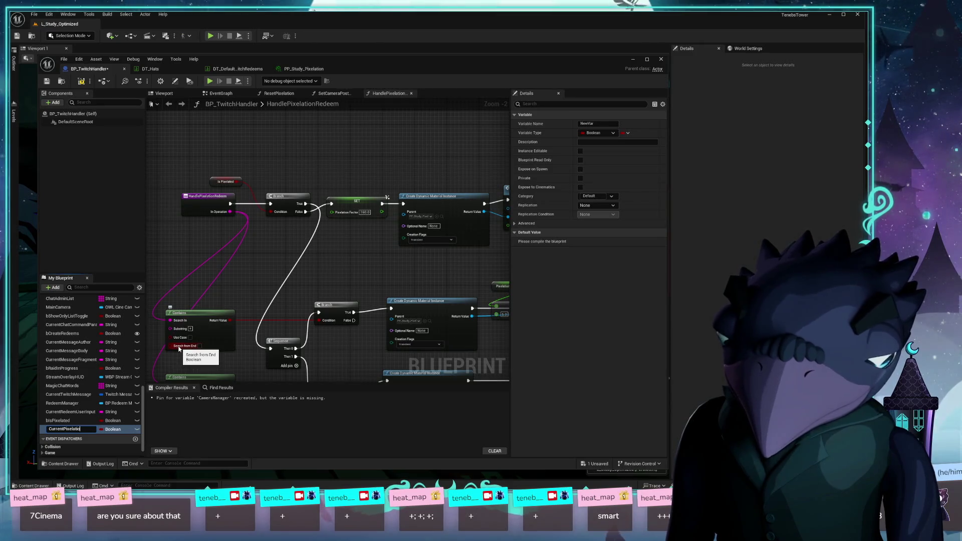
key(BackSpace)
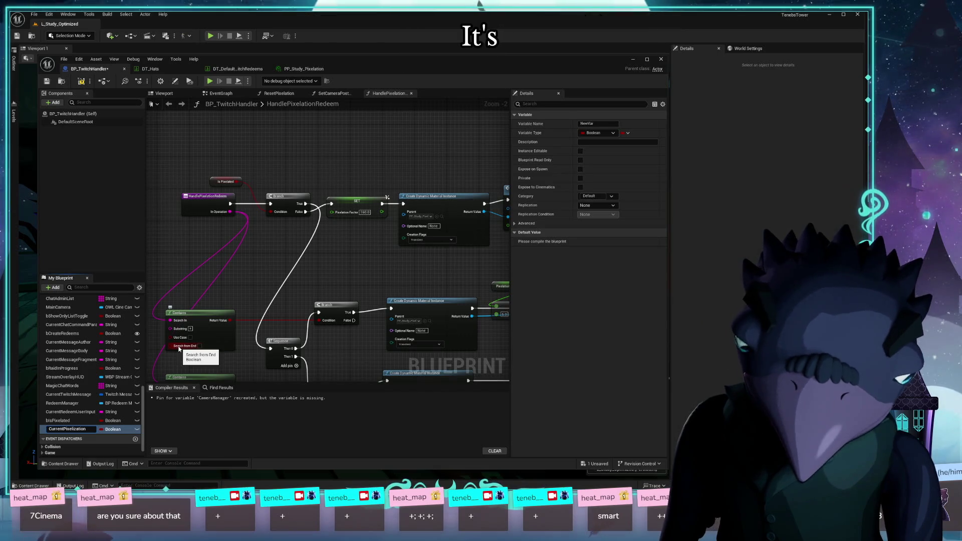
key(BackSpace)
key(BackSpace)
key(BackSpace)
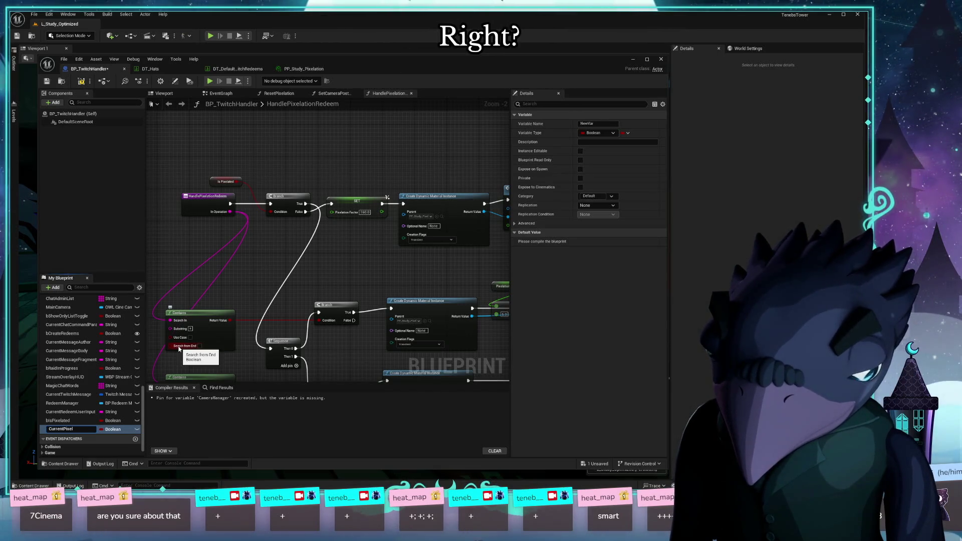
text(ationF)
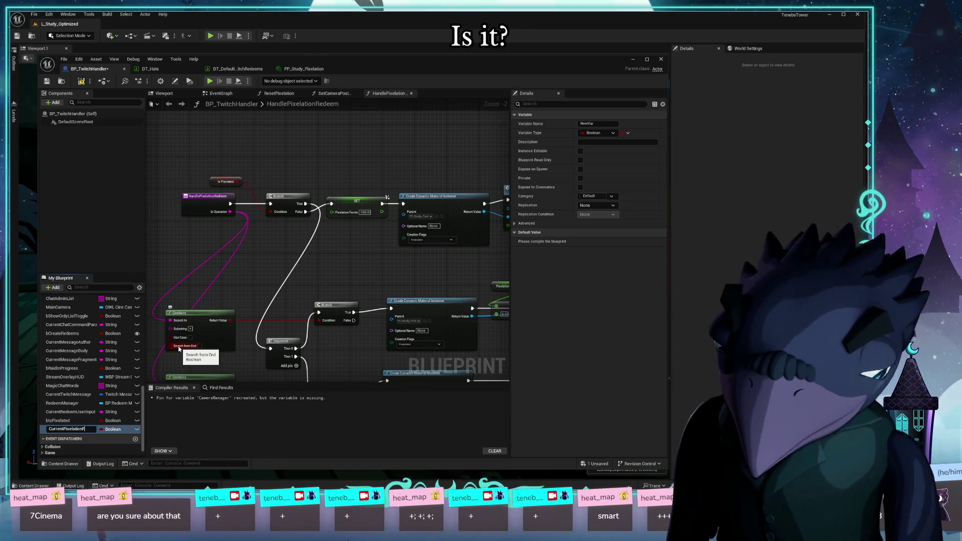
text(actor)
key(Return)
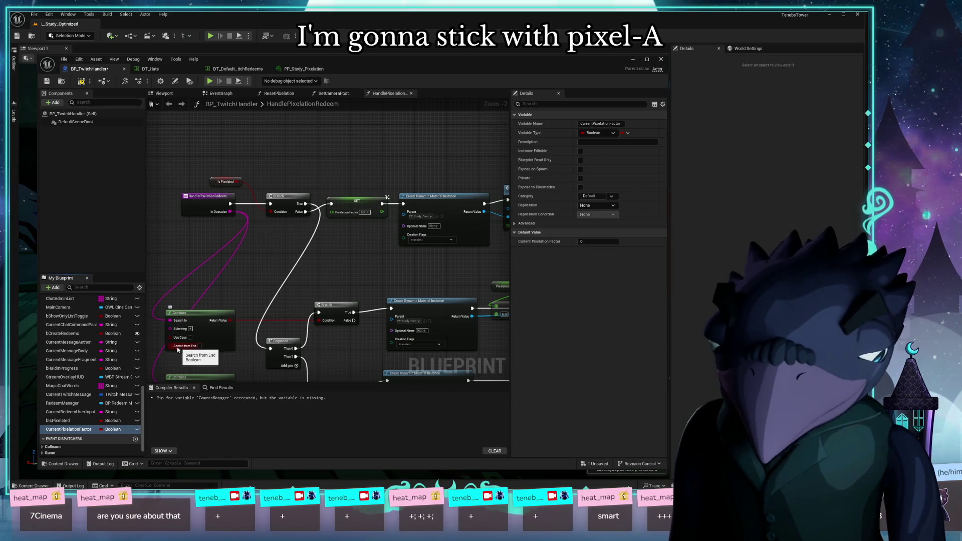
click(112, 430)
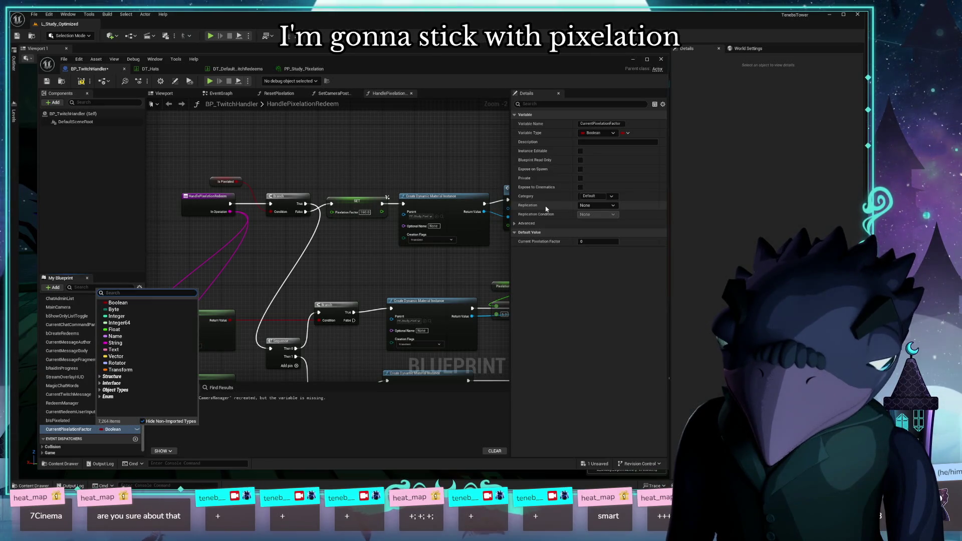
click(165, 330)
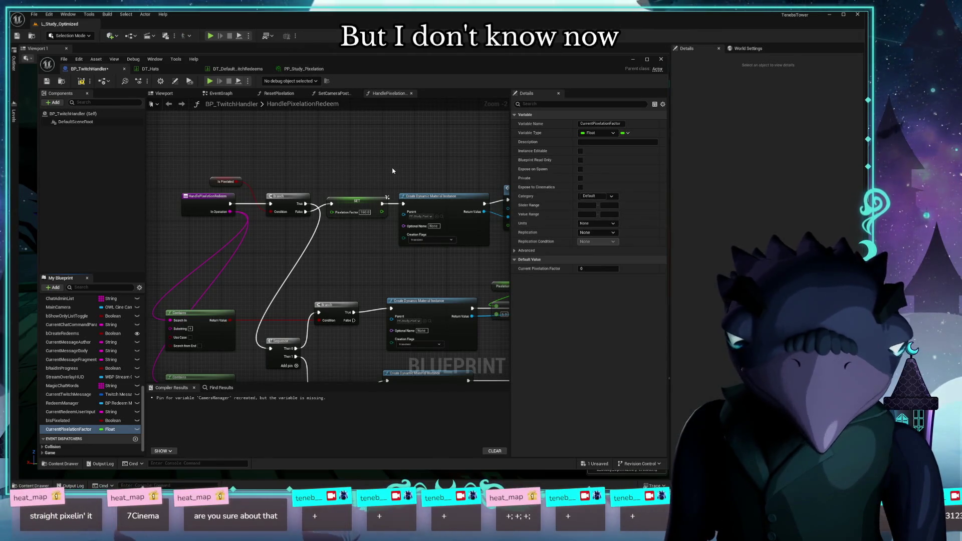
Compile the BP_TwitchHandler blueprint
drag(393, 171, 381, 179)
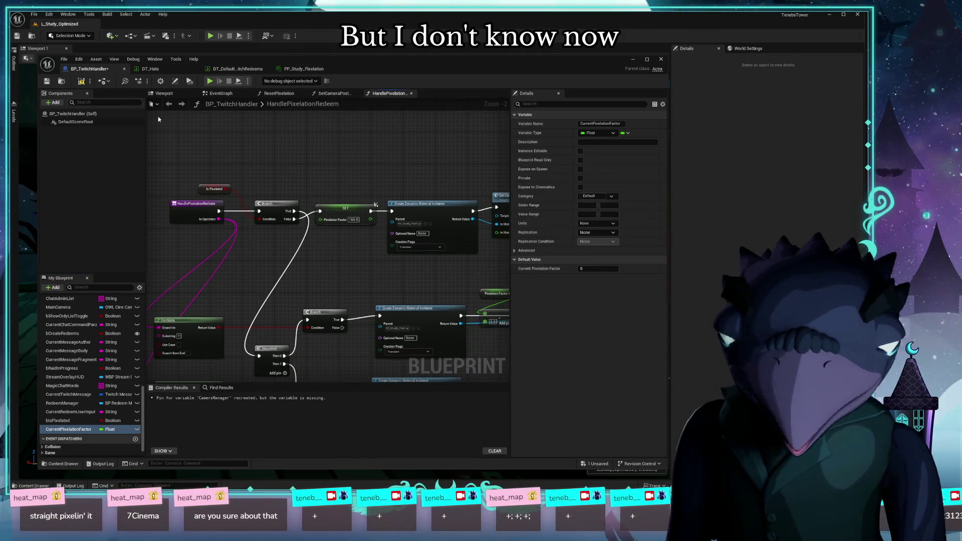
click(82, 82)
mouse_move(291, 180)
mouse_down()
mouse_move(316, 135)
mouse_move(270, 143)
mouse_up()
mouse_move(294, 212)
mouse_down()
mouse_move(311, 275)
mouse_move(301, 296)
mouse_up()
Give CurrentPixelationFactor a default of 160.0 and delete the old SET Pixelation Factor node
click(595, 270)
text(160)
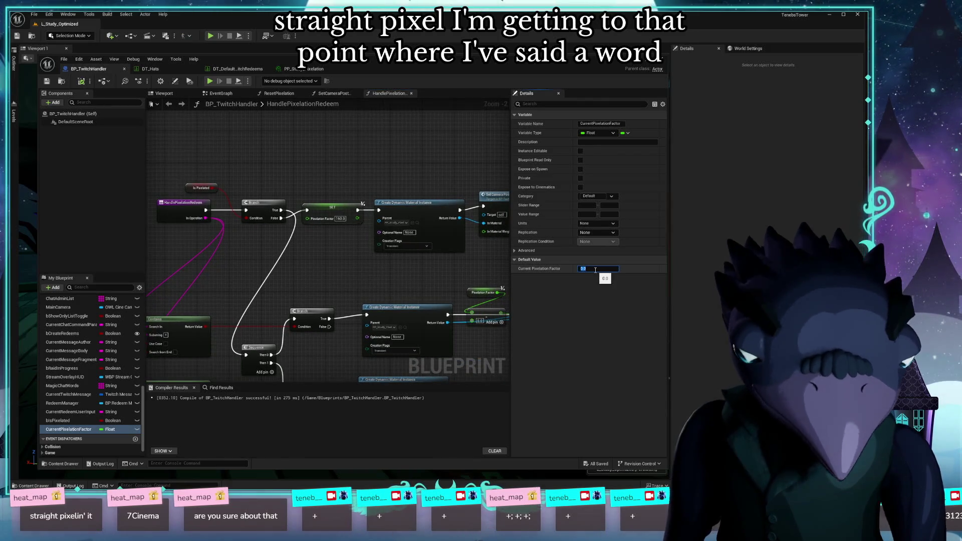
key(Return)
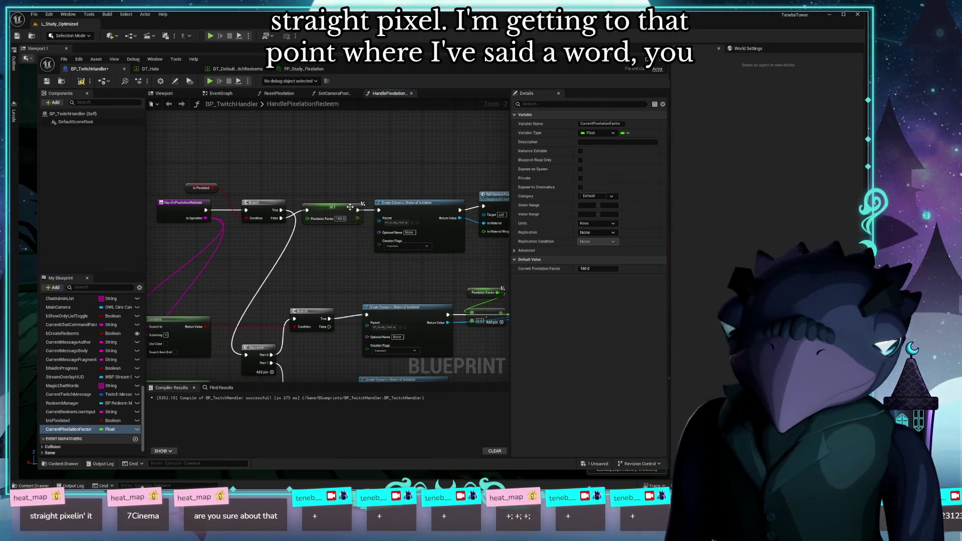
click(331, 211)
key(Delete)
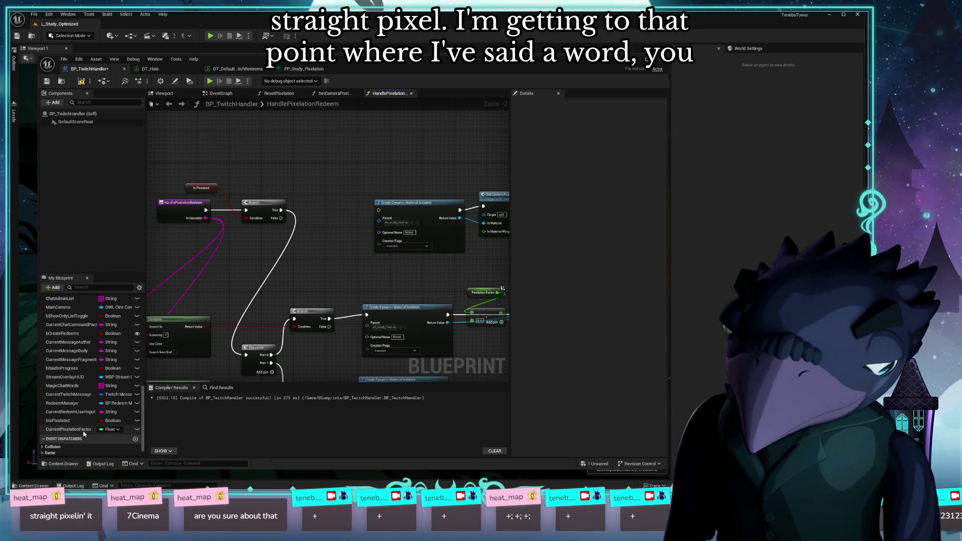
Place a SET Current Pixelation Factor node at 160.0 beside the Branch, wired into Create Dynamic Material Instance
mouse_move(84, 430)
mouse_down()
mouse_move(171, 379)
mouse_move(290, 277)
mouse_move(101, 389)
mouse_move(71, 430)
mouse_move(346, 216)
mouse_move(325, 214)
mouse_up()
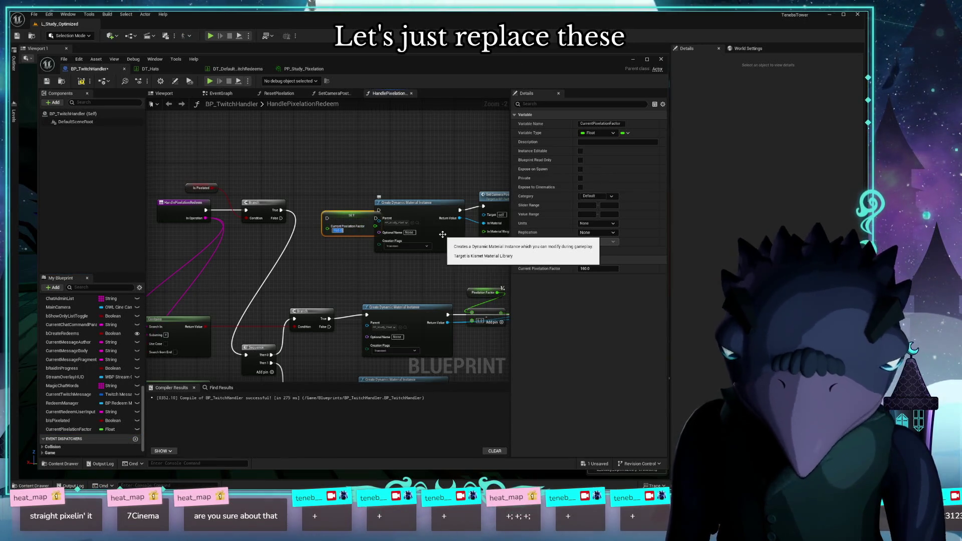
text(160.0)
drag(353, 222, 333, 214)
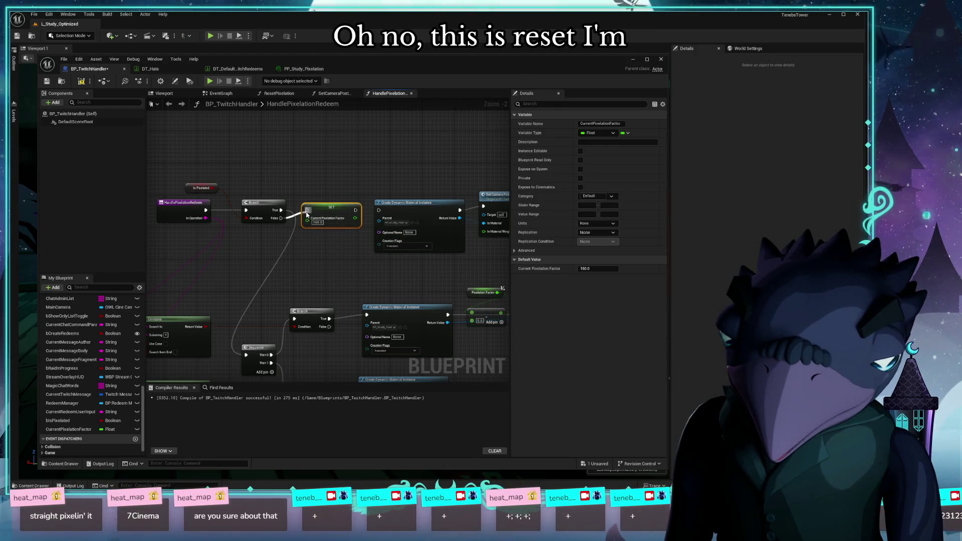
drag(356, 210, 380, 210)
Swap the old Pixelation Factor getter and SET for Current Pixelation Factor versions after Create Dynamic Material Instance
drag(457, 296, 301, 229)
click(302, 229)
key(Delete)
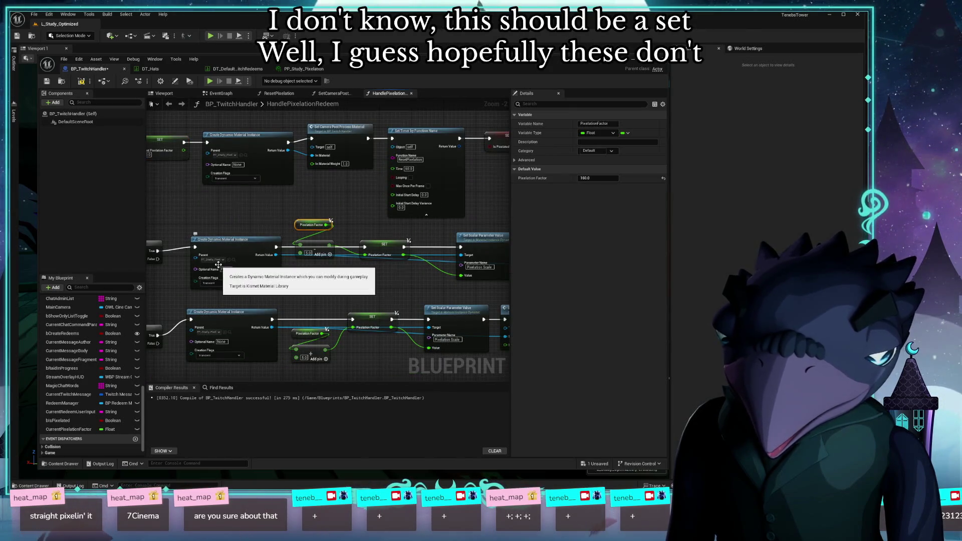
mouse_move(65, 429)
mouse_down()
mouse_move(301, 217)
mouse_move(291, 211)
mouse_move(300, 245)
mouse_up()
click(385, 244)
key(Delete)
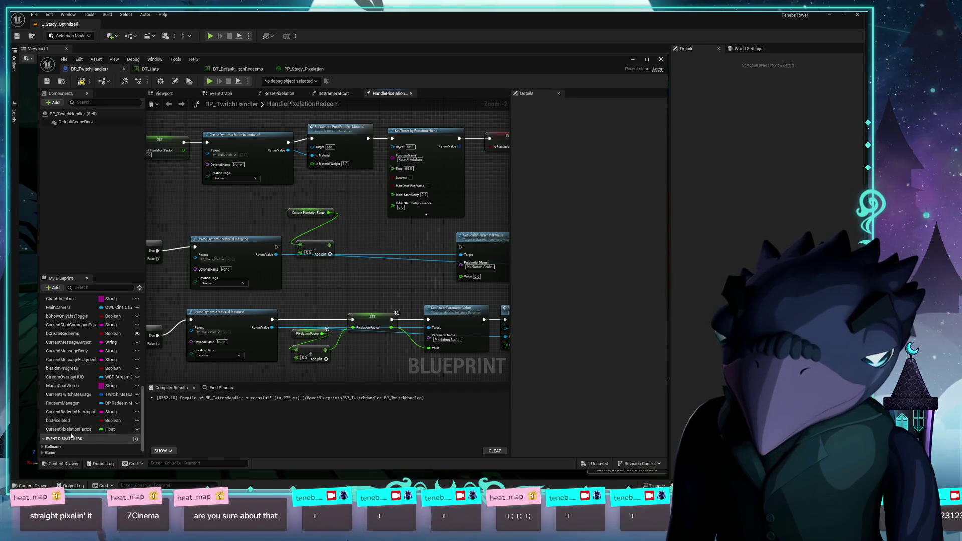
mouse_move(65, 429)
mouse_down()
mouse_move(353, 254)
mouse_move(365, 259)
mouse_move(387, 243)
mouse_move(276, 247)
mouse_up()
drag(423, 243, 461, 247)
In the lower chain, replace the old nodes with a Current Pixelation Factor getter into Add and rewire the SET node
key(Delete)
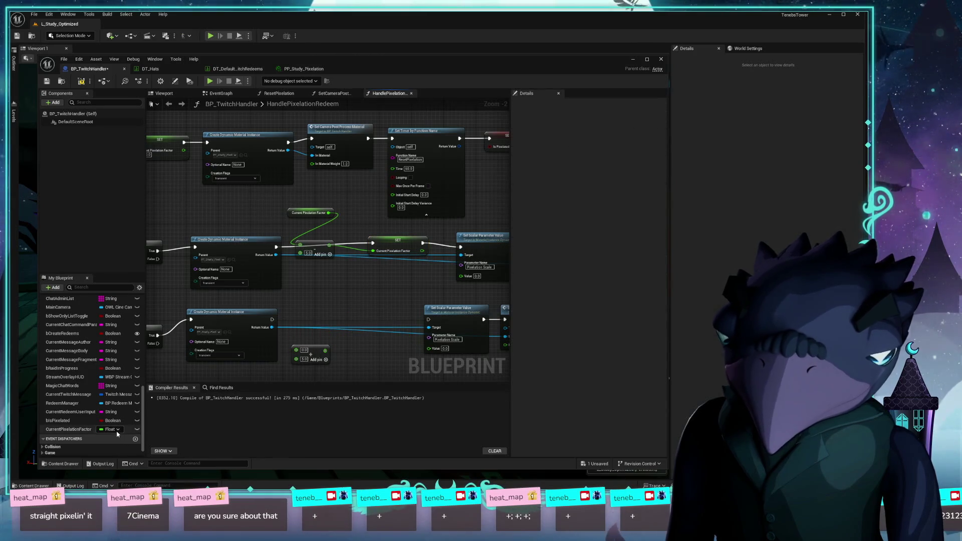
mouse_move(70, 430)
mouse_down()
mouse_move(335, 327)
mouse_move(374, 337)
mouse_move(298, 350)
mouse_up()
mouse_move(70, 430)
mouse_down()
mouse_move(370, 335)
mouse_move(370, 315)
mouse_move(429, 320)
mouse_up()
drag(364, 319, 327, 327)
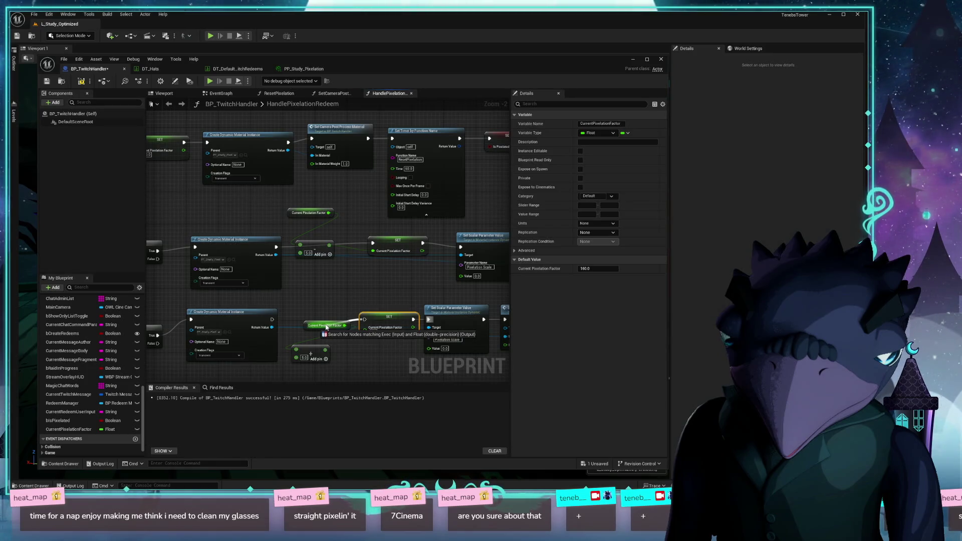
drag(326, 327, 272, 319)
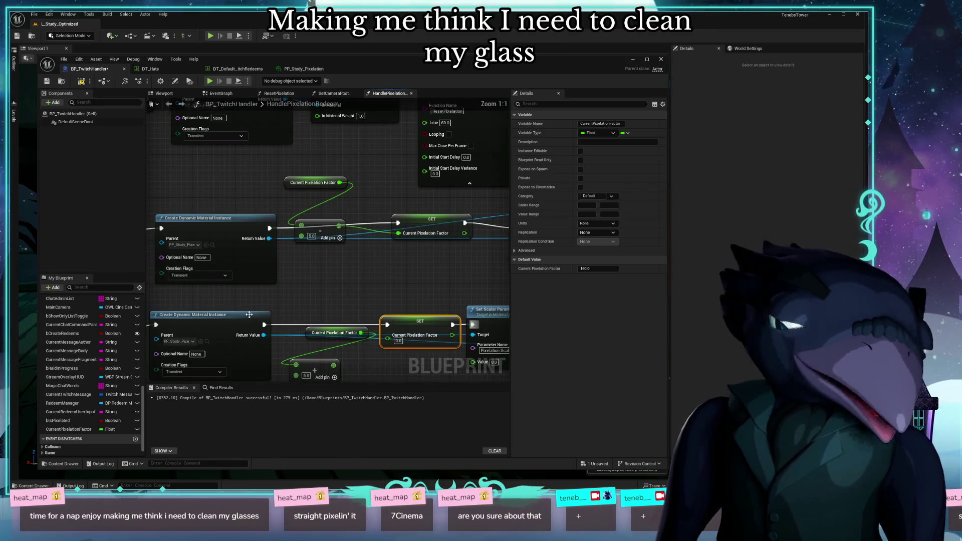
scroll(293, 302, up, 2)
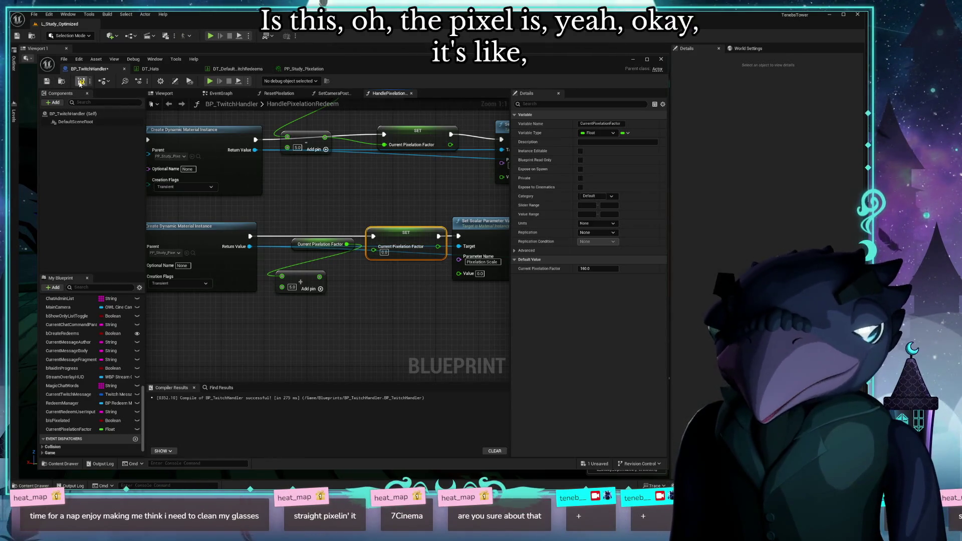
Compile and save BP_TwitchHandler, then browse the Tools menus for a UI scale option
click(48, 82)
click(176, 60)
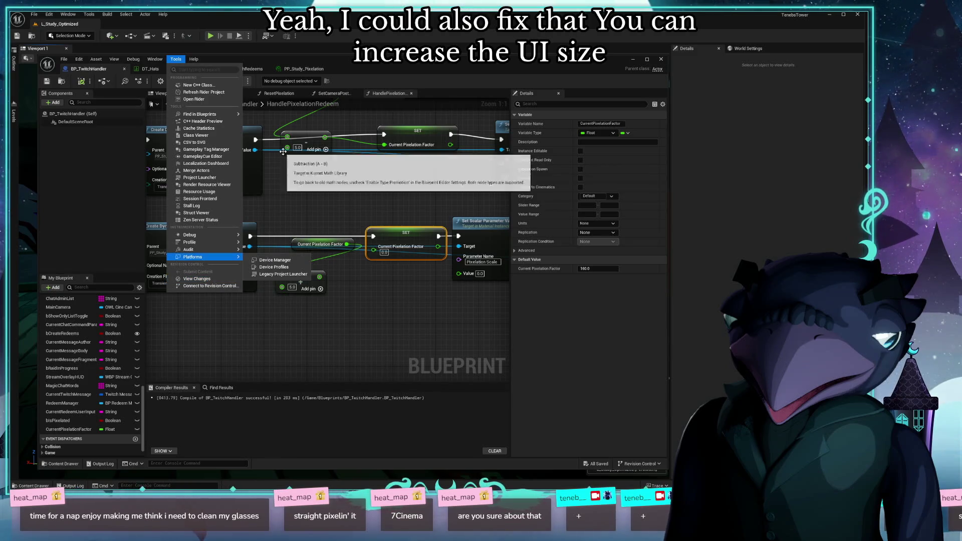
click(86, 114)
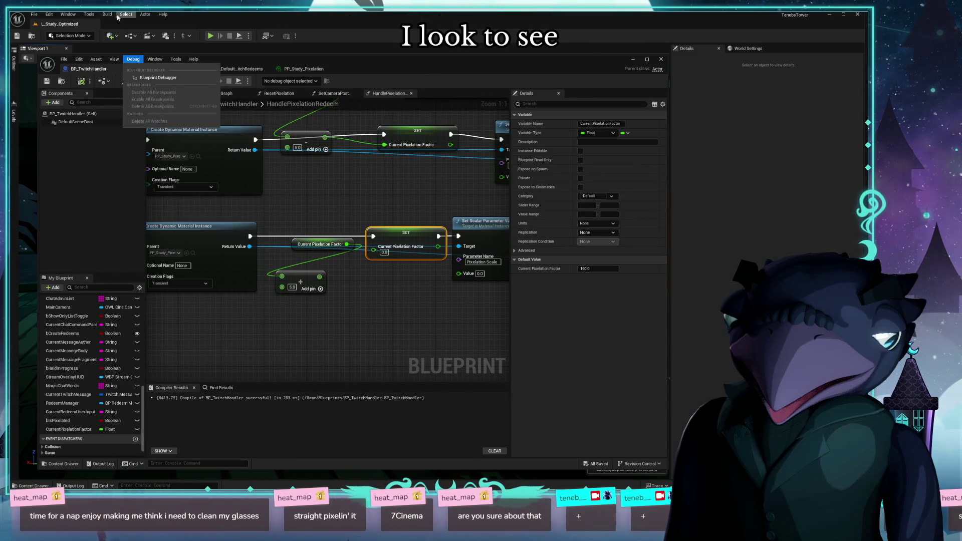
click(89, 14)
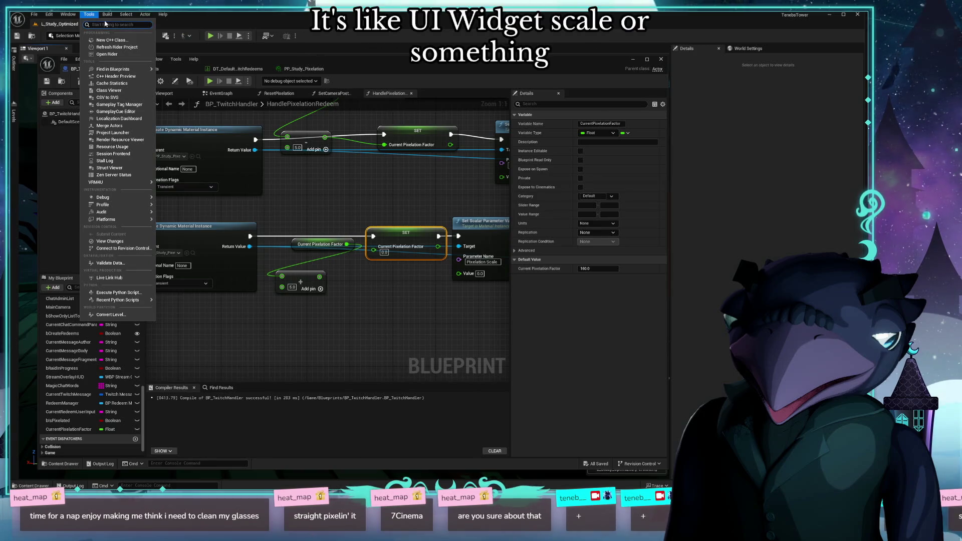
key(Escape)
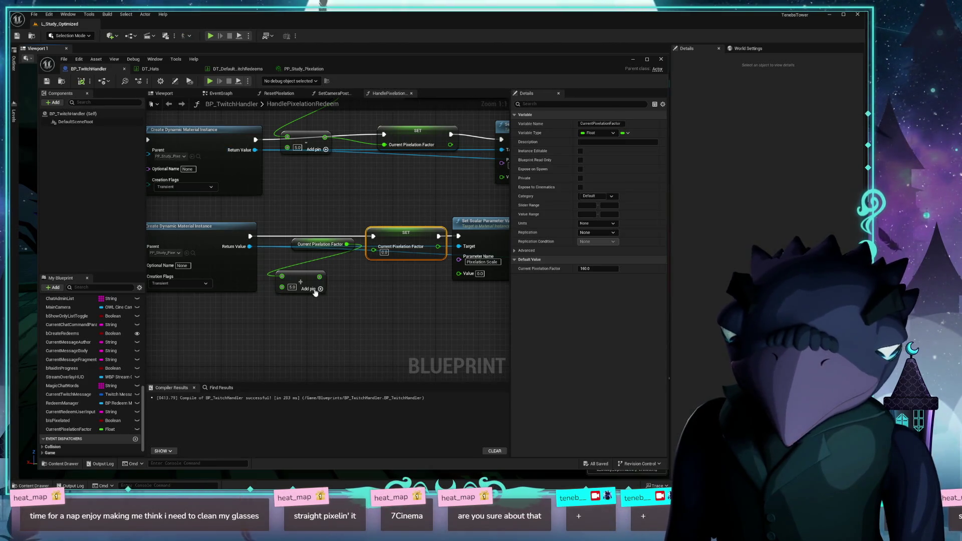
Route the Add result through SET Current Pixelation Factor into Set Scalar Parameter Value's Value, and compile
drag(438, 246, 459, 273)
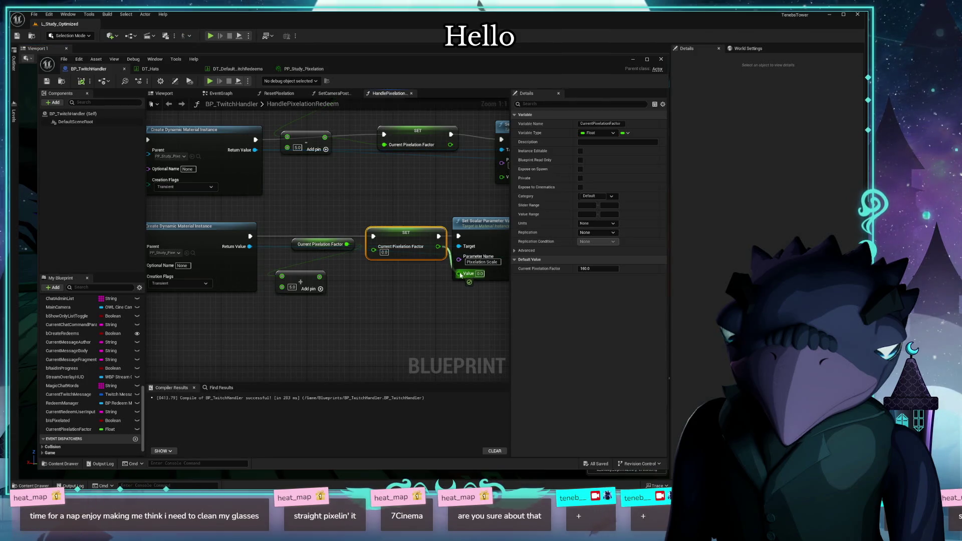
drag(319, 277, 374, 250)
mouse_move(450, 145)
mouse_down()
mouse_move(369, 174)
mouse_move(421, 205)
mouse_up()
click(81, 83)
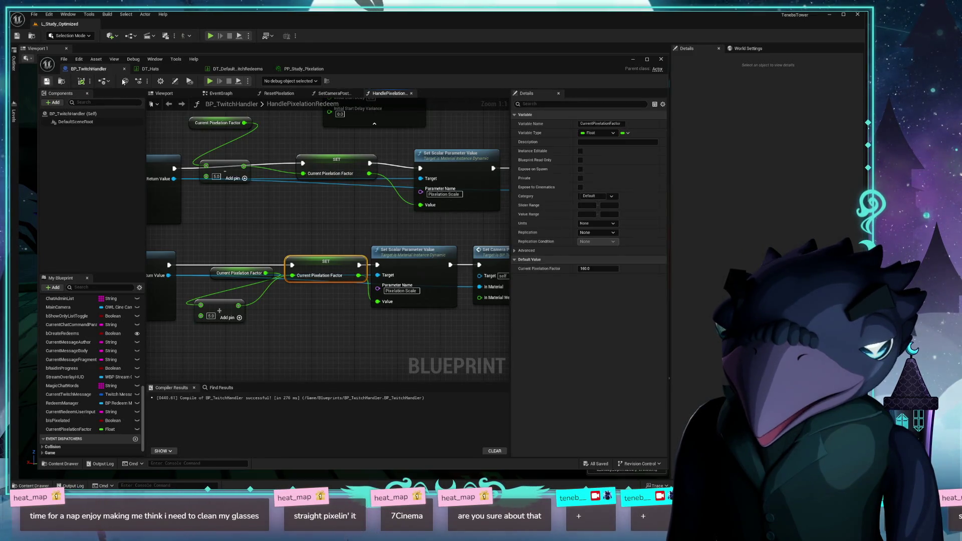
mouse_move(284, 63)
mouse_down()
mouse_move(292, 94)
mouse_move(285, 64)
mouse_move(270, 60)
mouse_up()
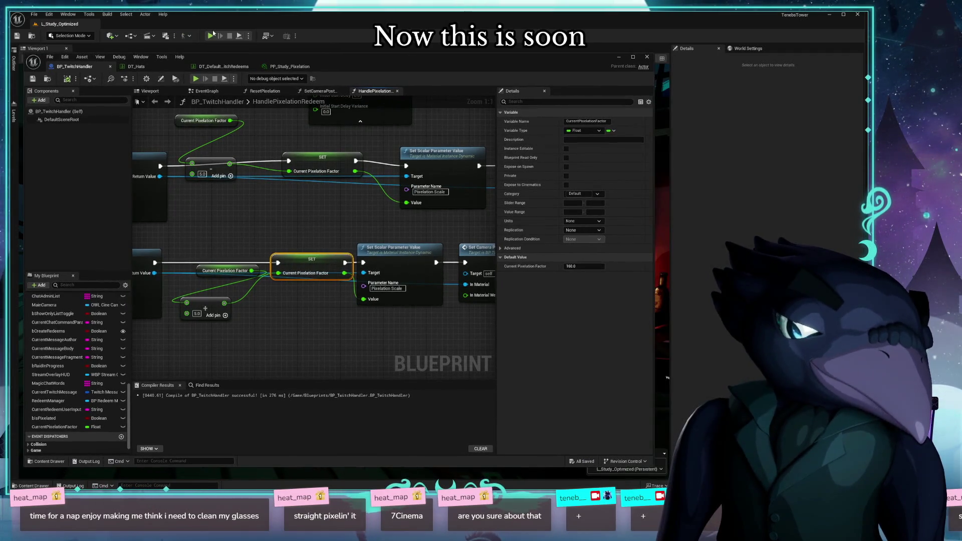